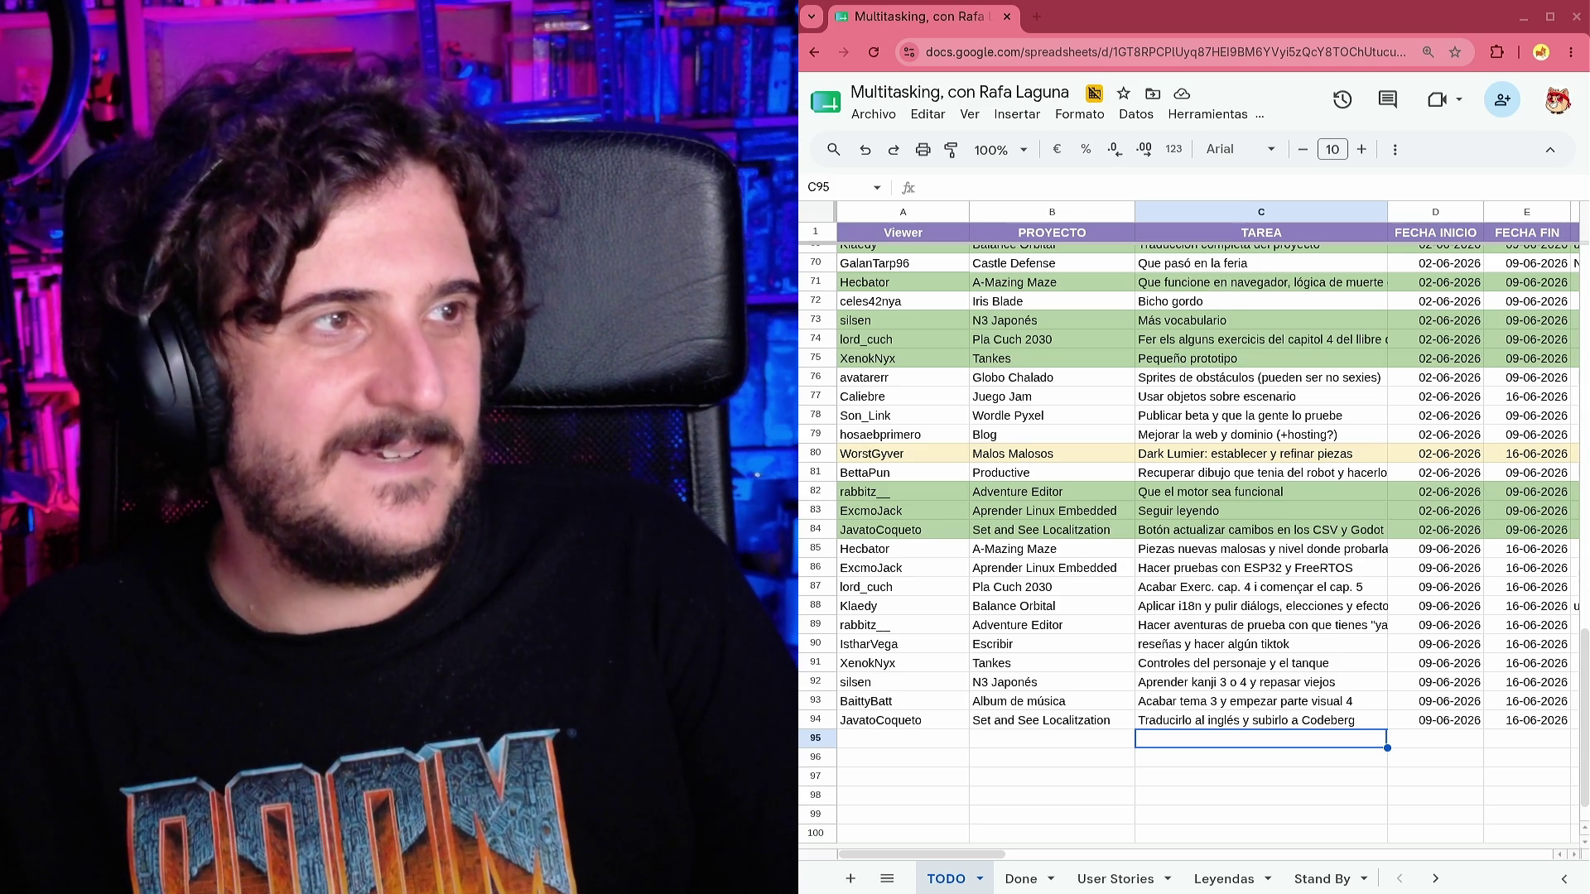
# Switch from the Google Sheets task list to the Firefox window with the WiiU Zelda tech demo.
pyautogui.hotkey('alt', 'Tab')
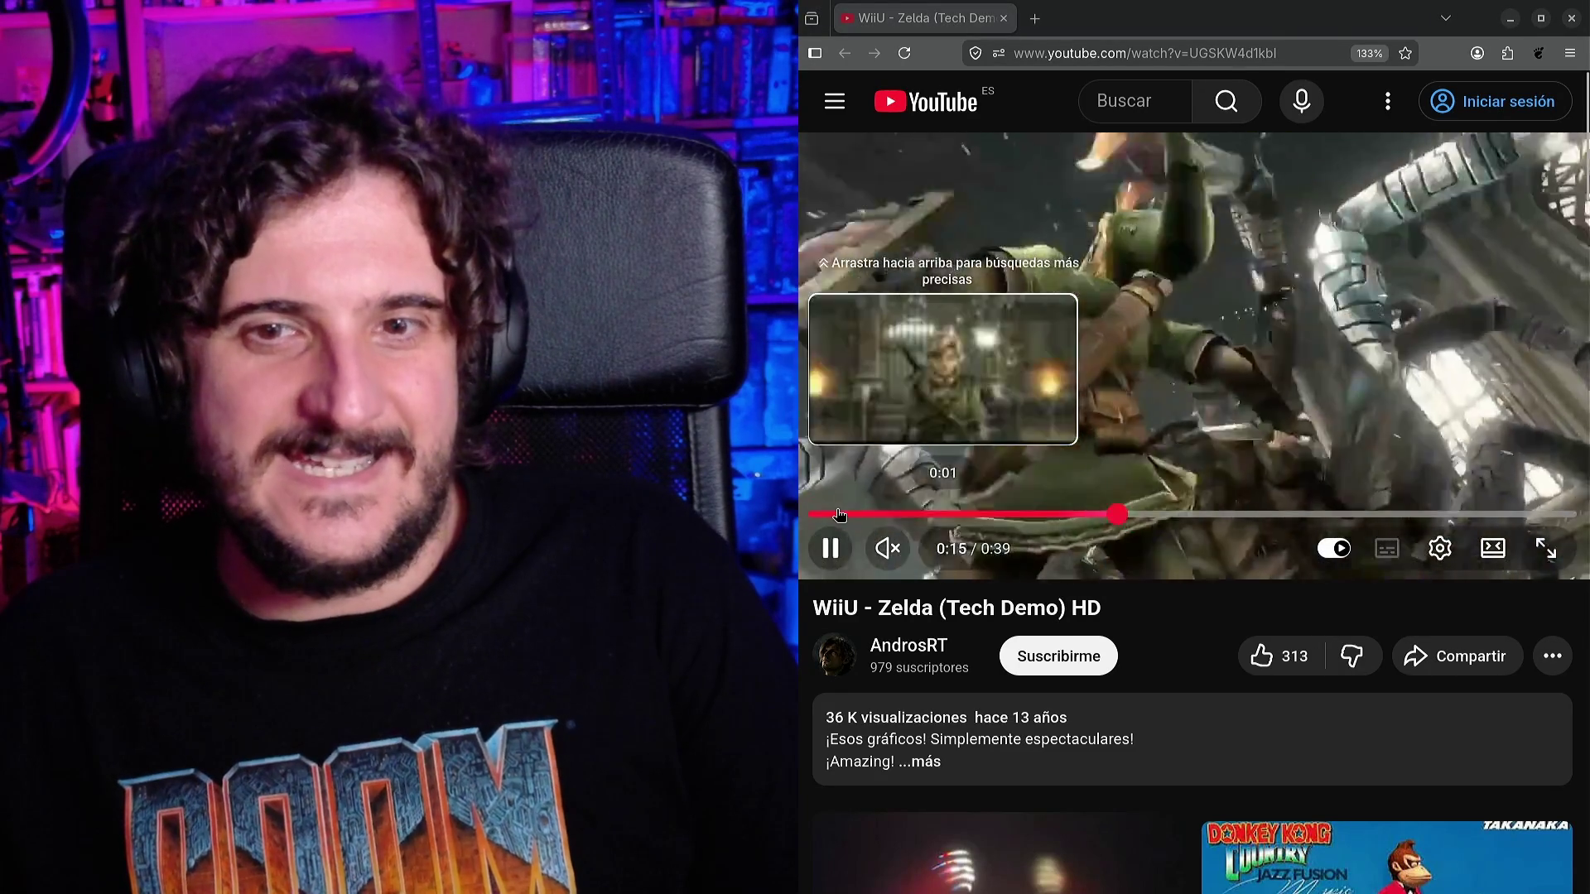
# Restart the WiiU Zelda tech demo from the beginning and unmute it.
pyautogui.click(816, 514)
pyautogui.click(929, 550)
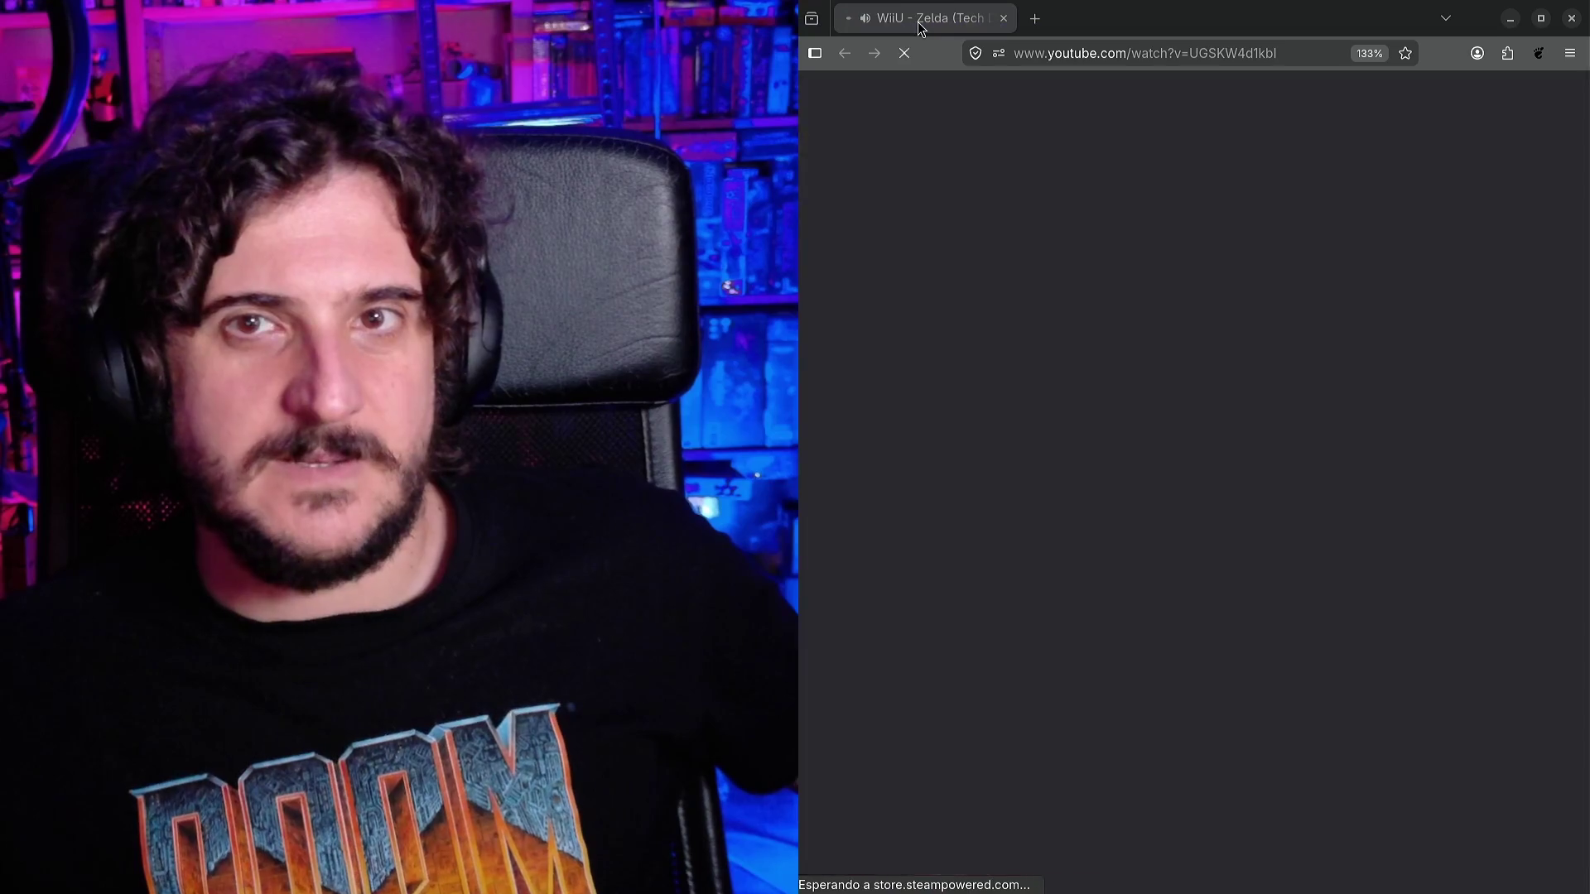
# Play the Rangedrifter trailer and second video, pause it, then load the DETOUR trailer link here.
pyautogui.scroll(-1, 1102, 414)
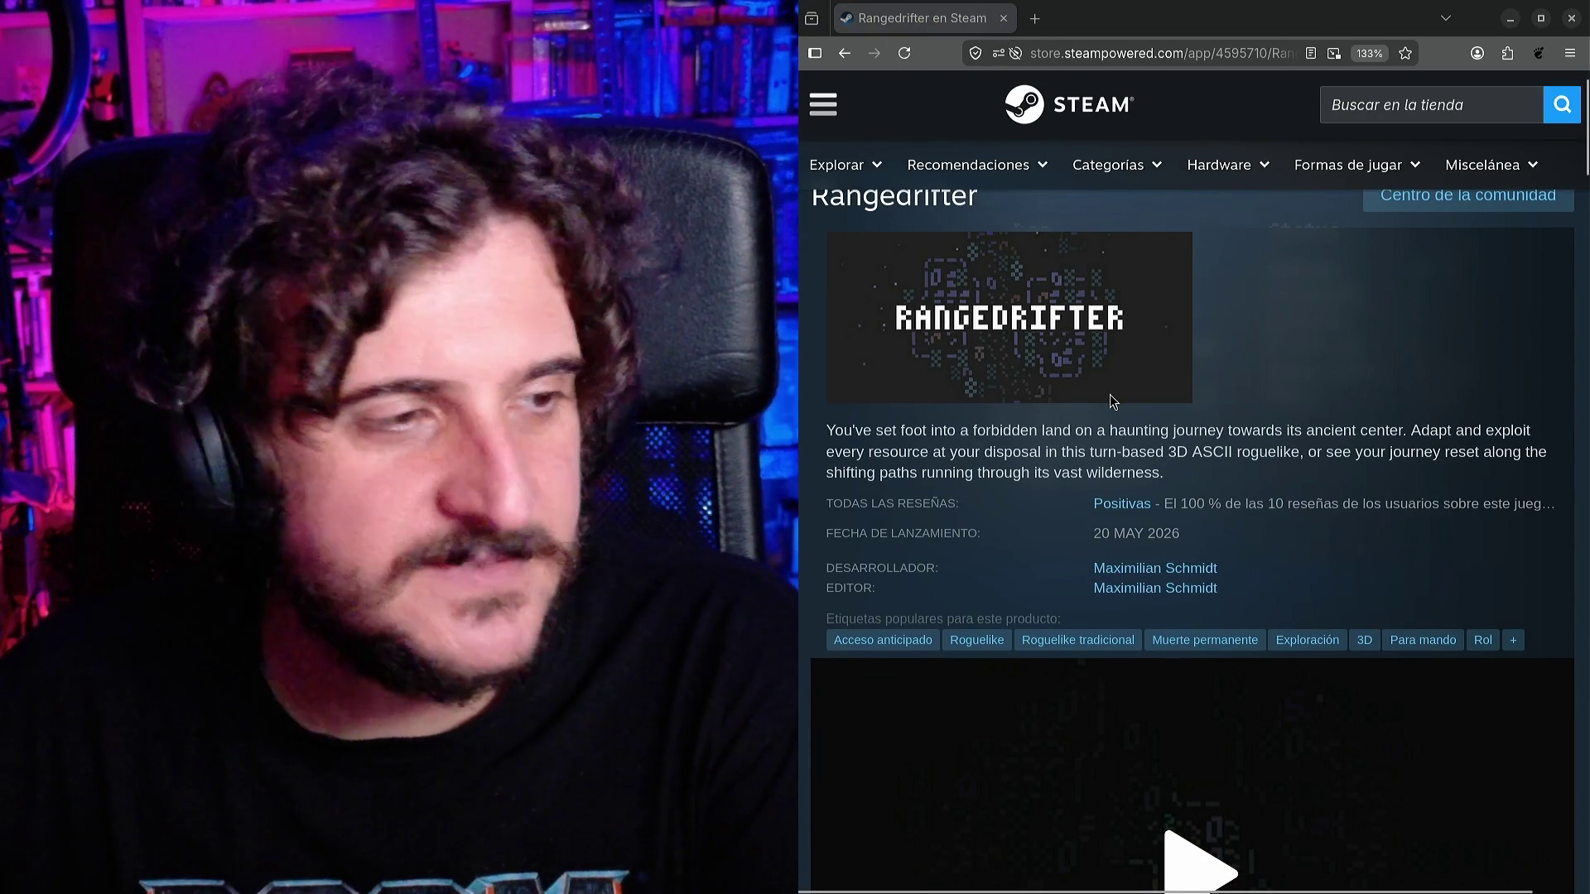
pyautogui.scroll(-5, 1109, 397)
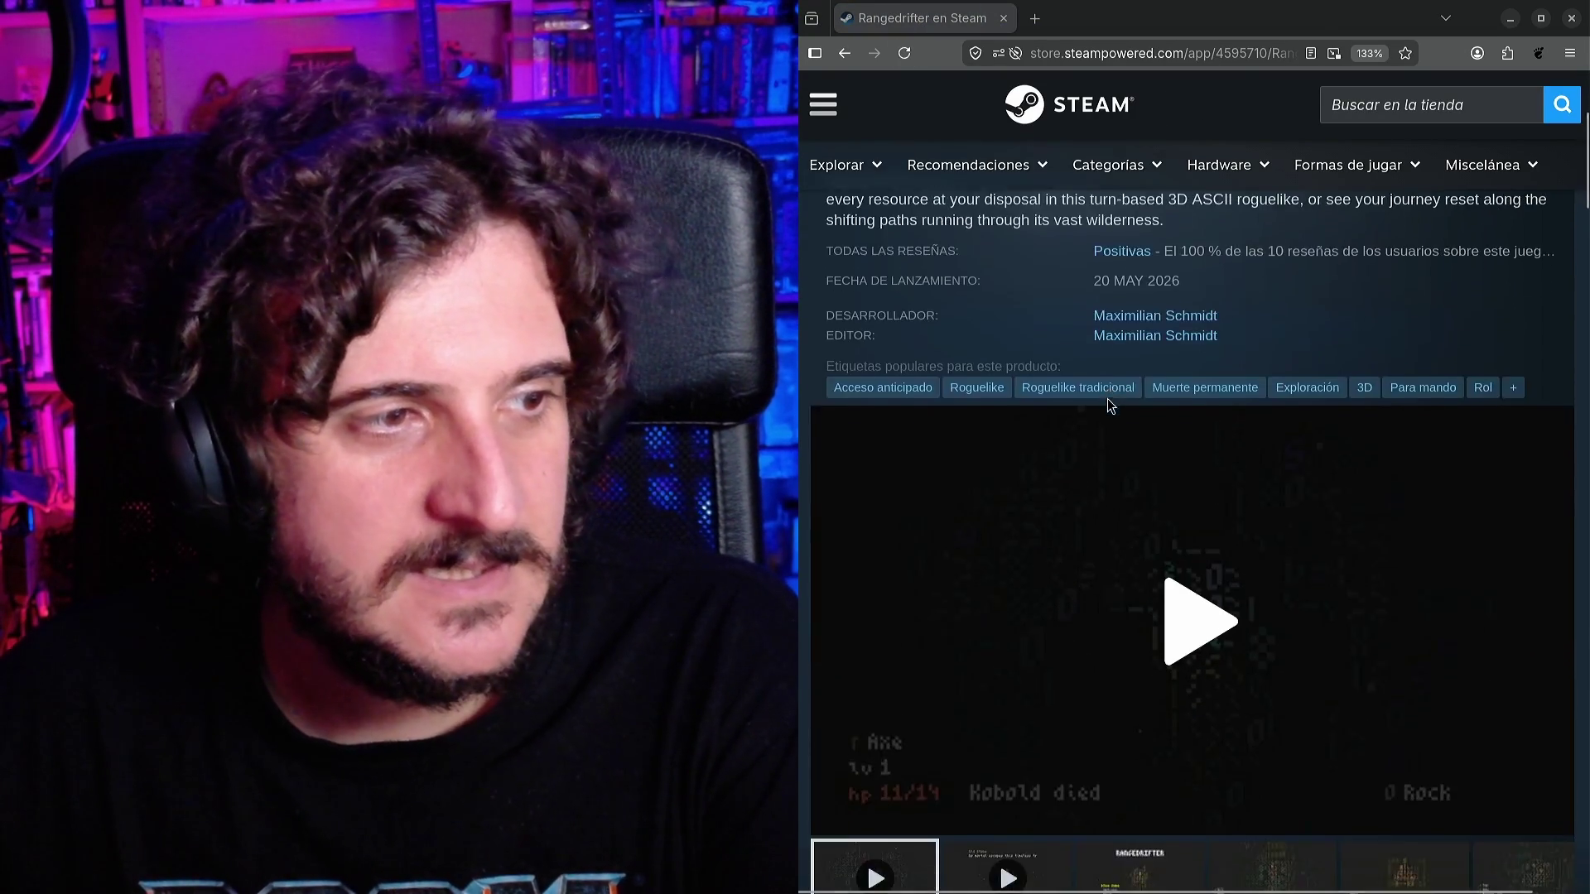
pyautogui.click(1156, 432)
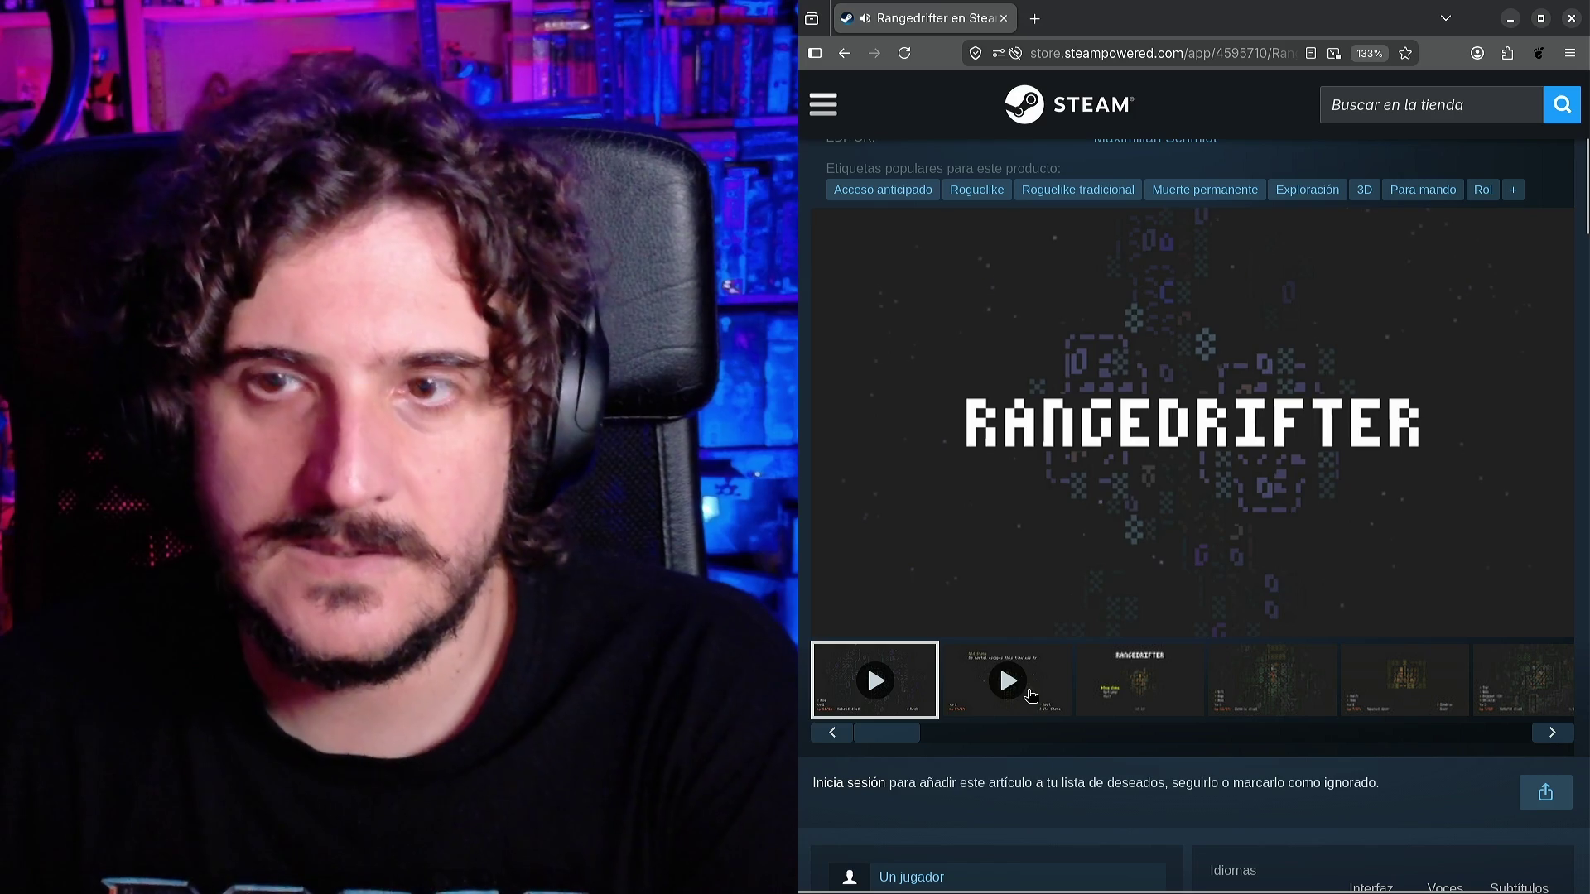
pyautogui.click(1025, 712)
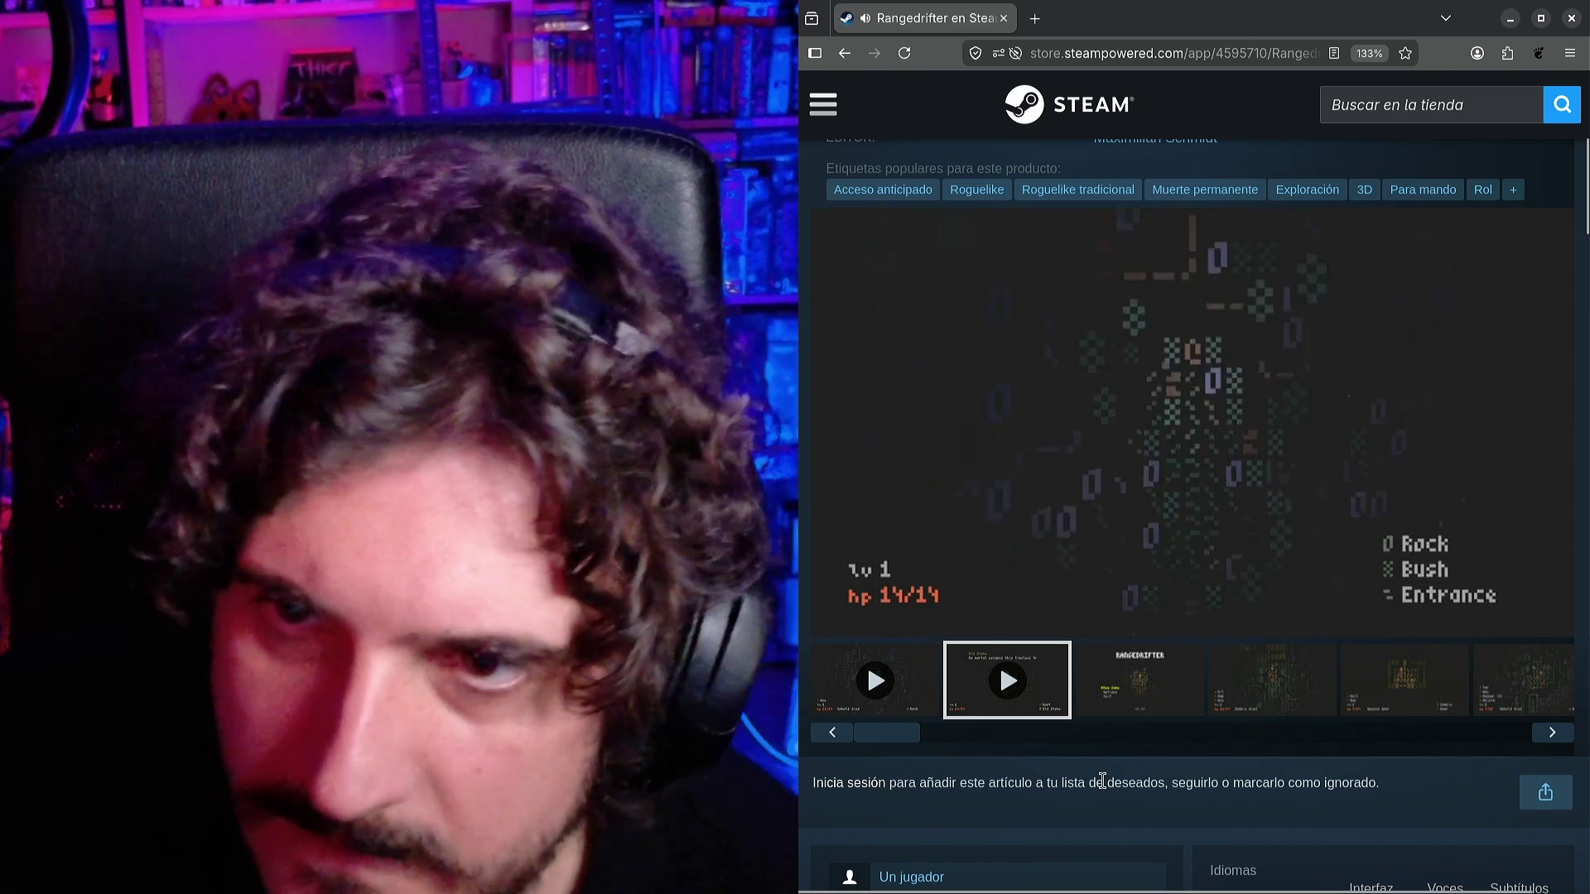
pyautogui.click(1068, 381)
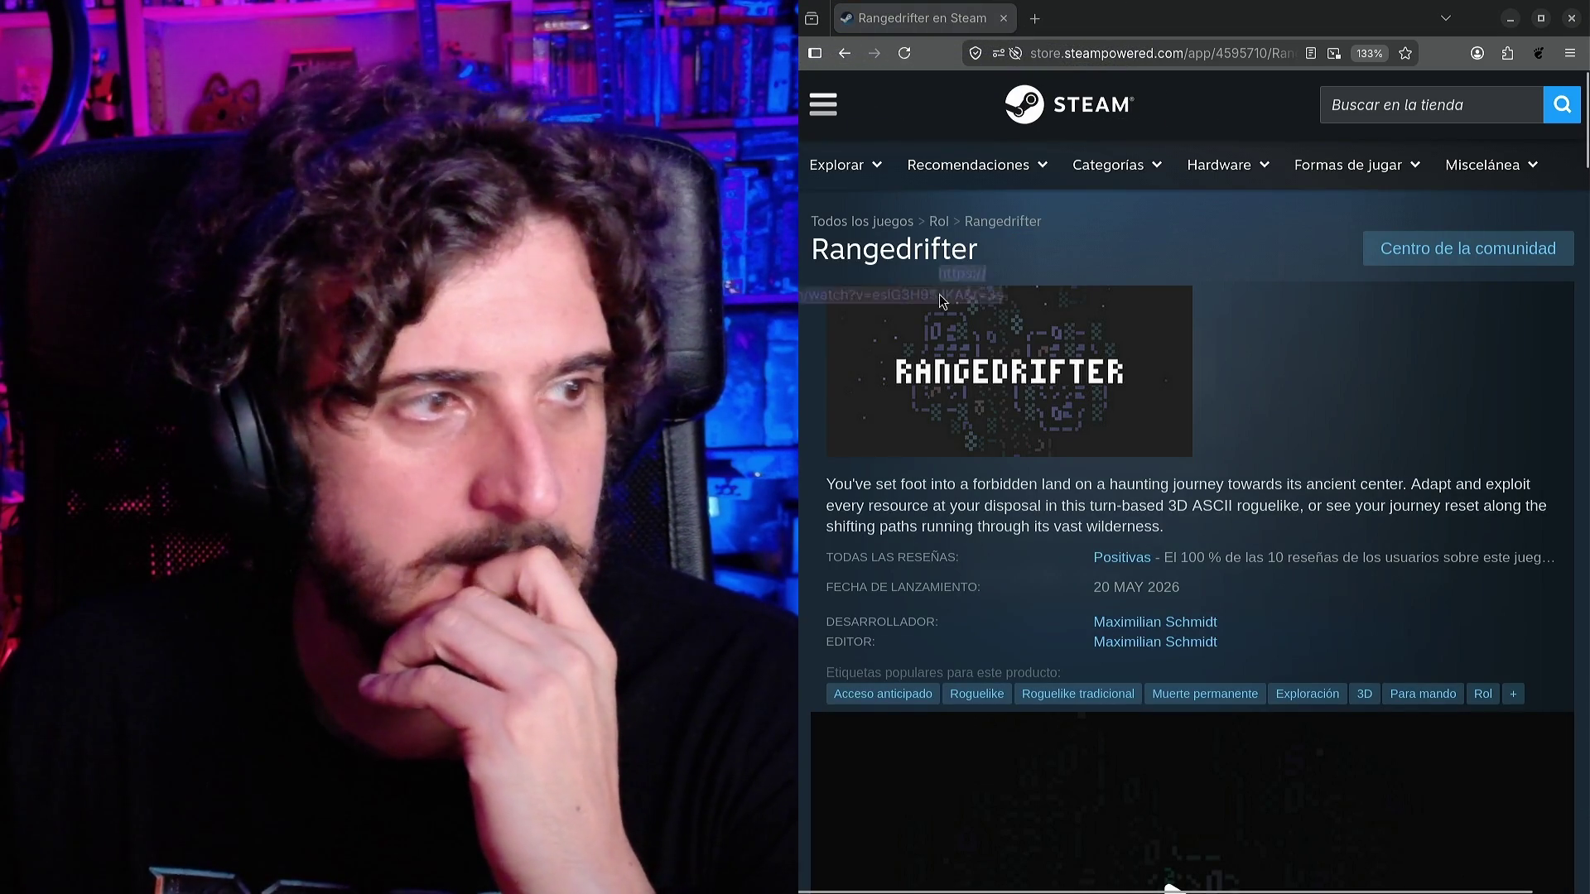
pyautogui.moveTo(939, 294); pyautogui.dragTo(917, 20)
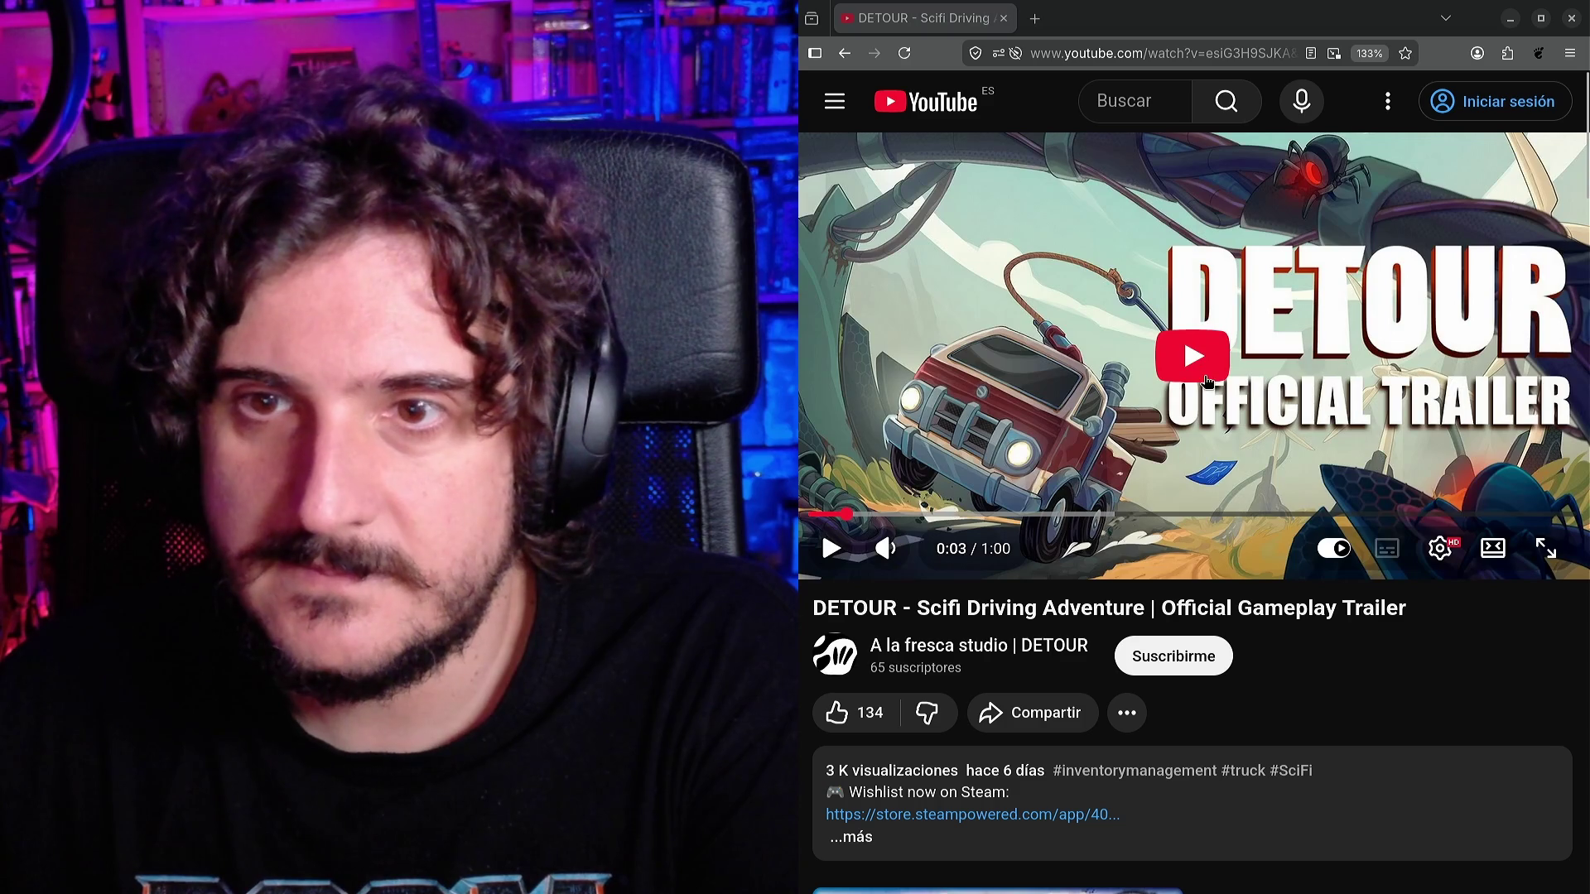
# Play the DETOUR Scifi Driving Adventure trailer through and scroll down to its description.
pyautogui.click(1207, 382)
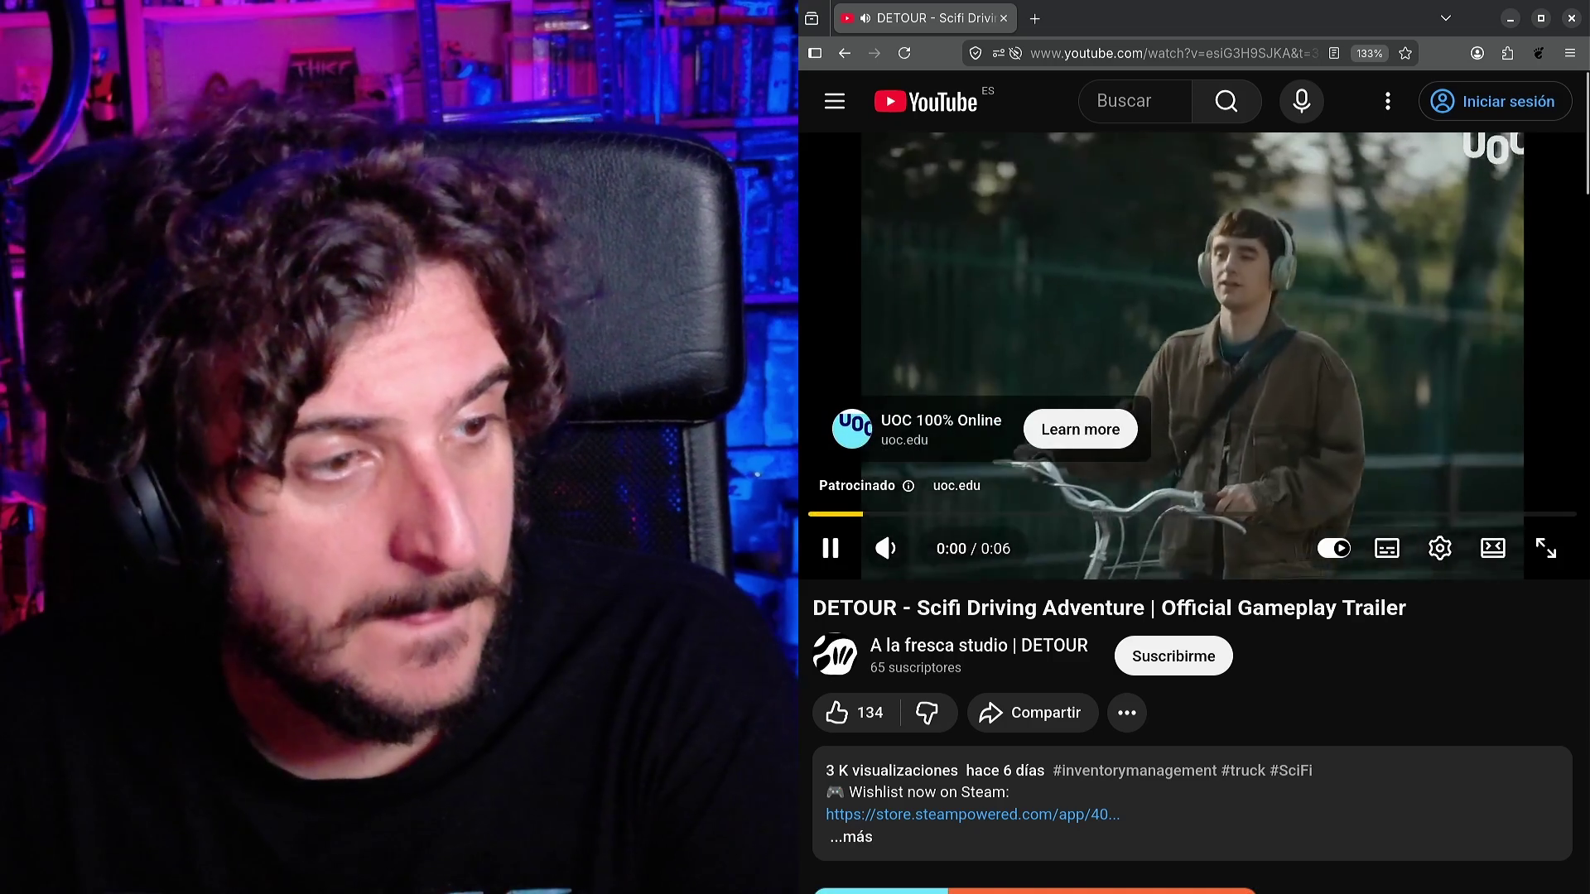
pyautogui.scroll(-2, 935, 572)
# Open DETOUR's Steam page from the description and browse its screenshots to the truck-on-road shot.
pyautogui.click(947, 727)
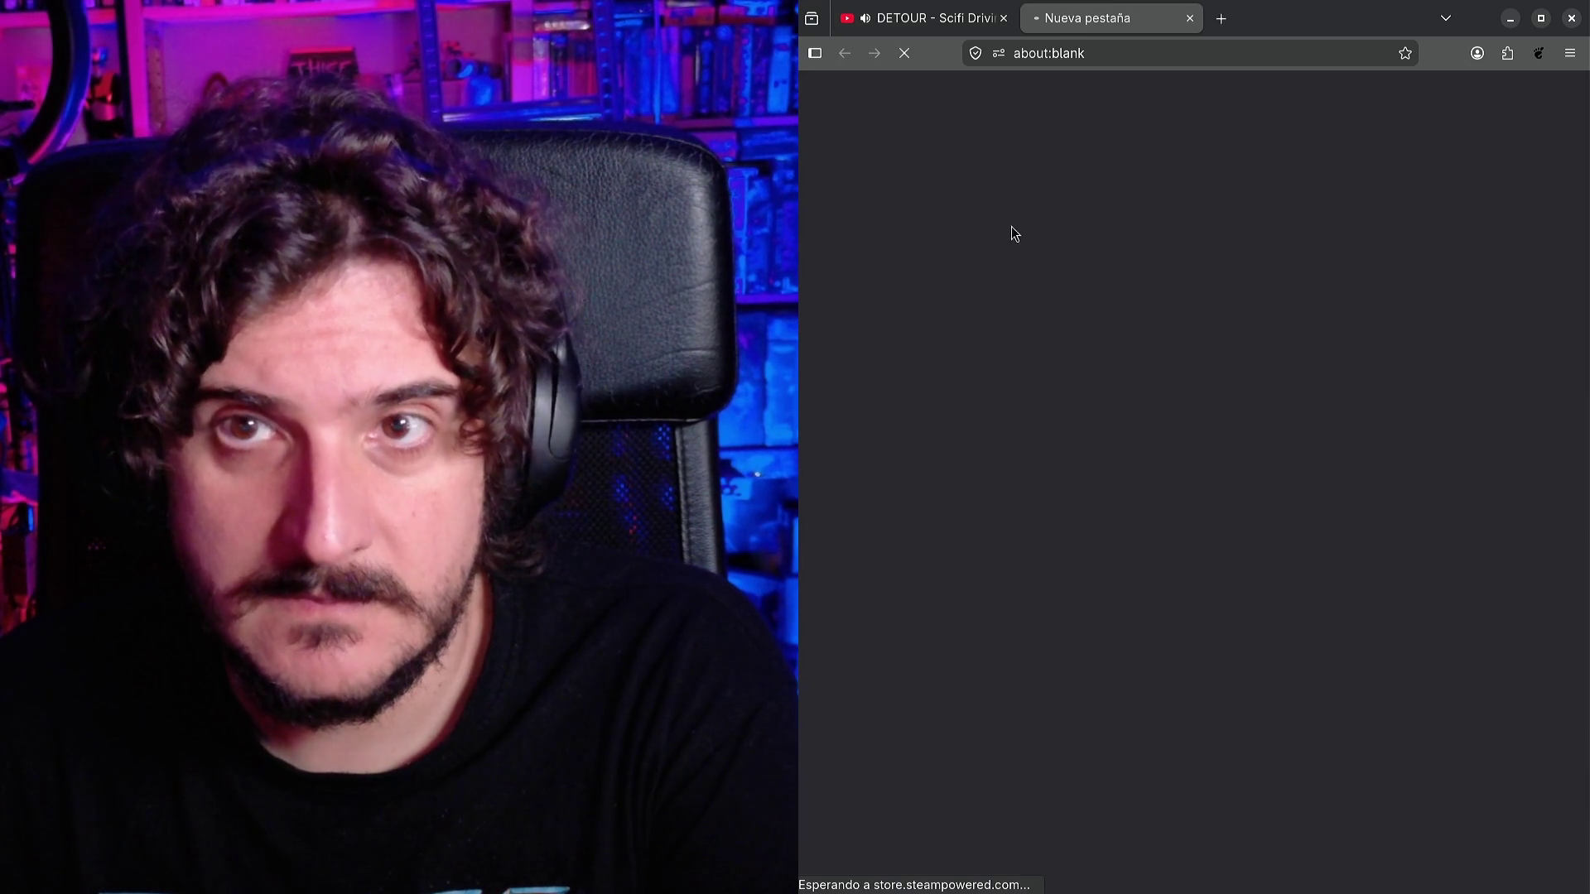
pyautogui.scroll(-5, 1118, 496)
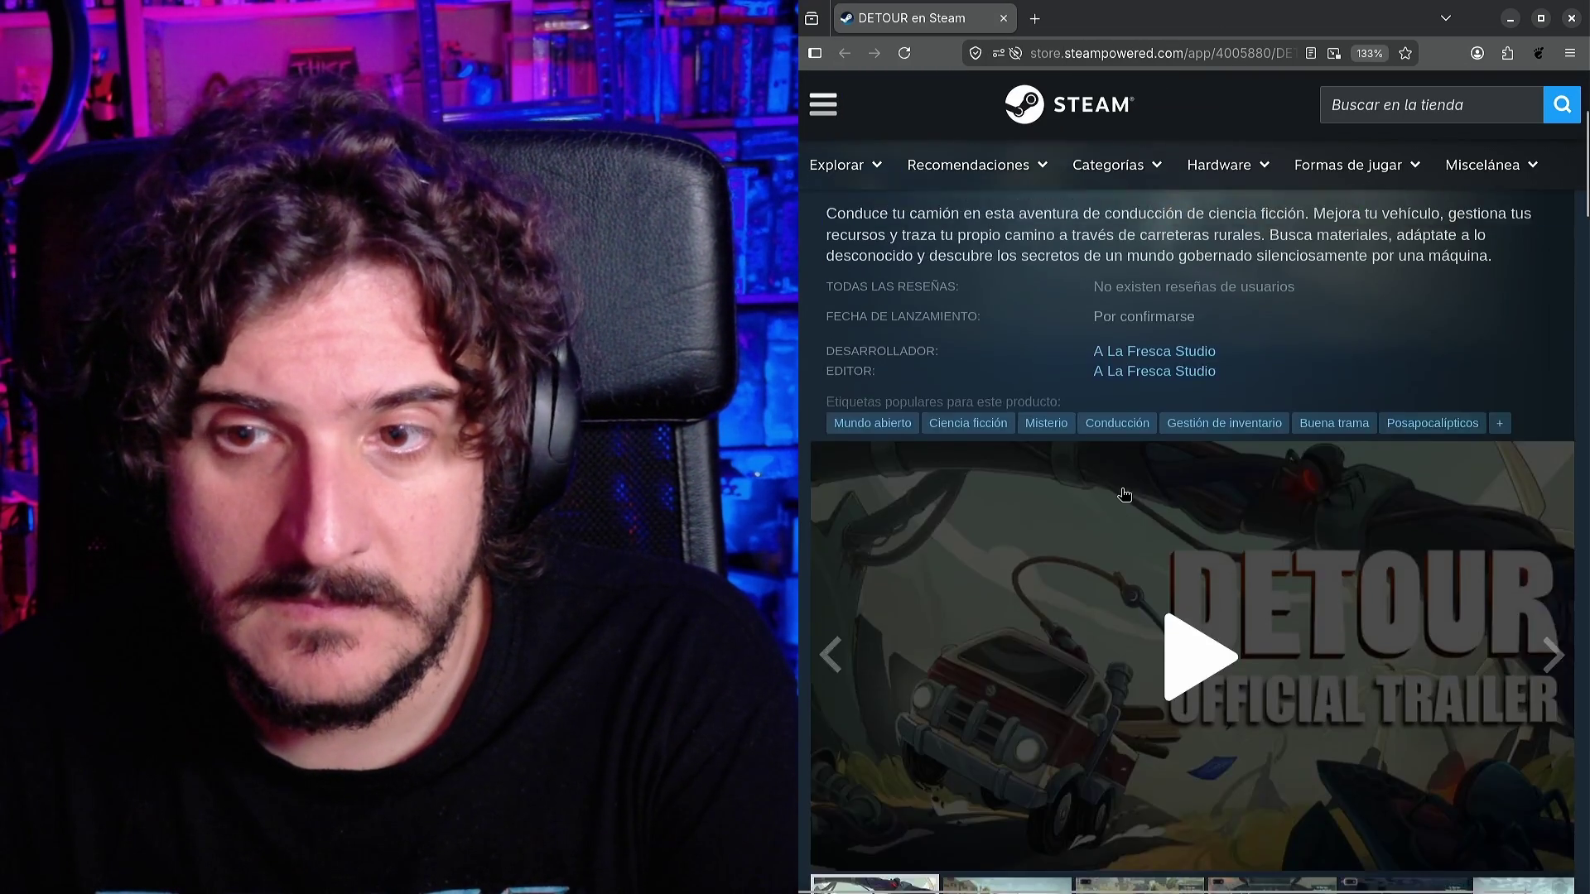
pyautogui.click(1126, 675)
pyautogui.click(1271, 671)
pyautogui.click(1408, 671)
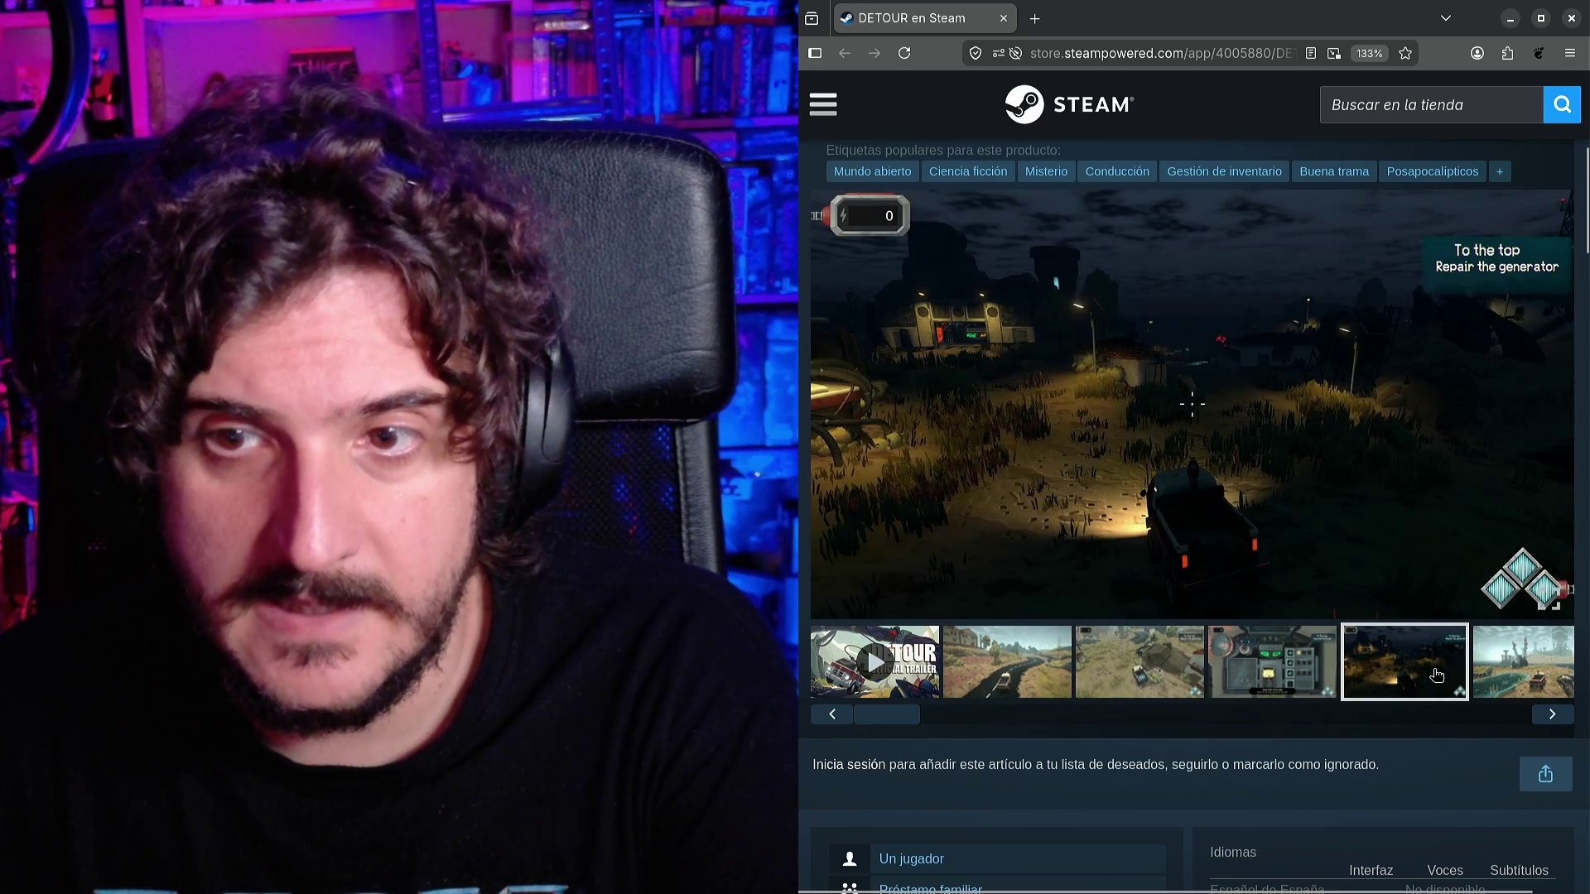
pyautogui.click(1010, 692)
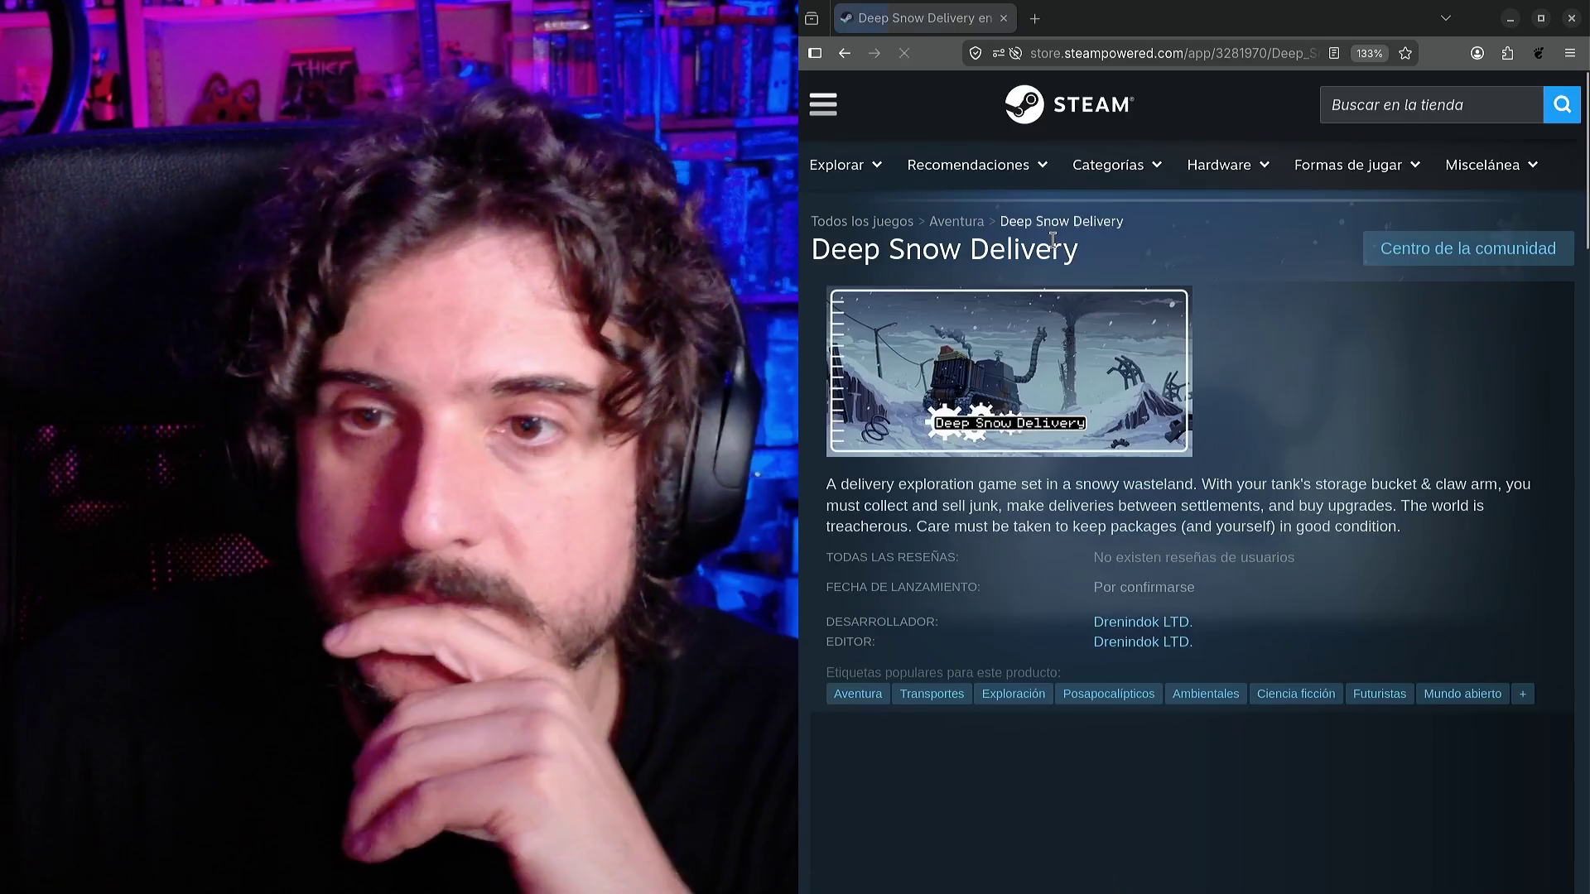
# Scroll the Deep Snow Delivery page to its trailer and let it play to the 'Demo now available' card.
pyautogui.scroll(-5, 1085, 436)
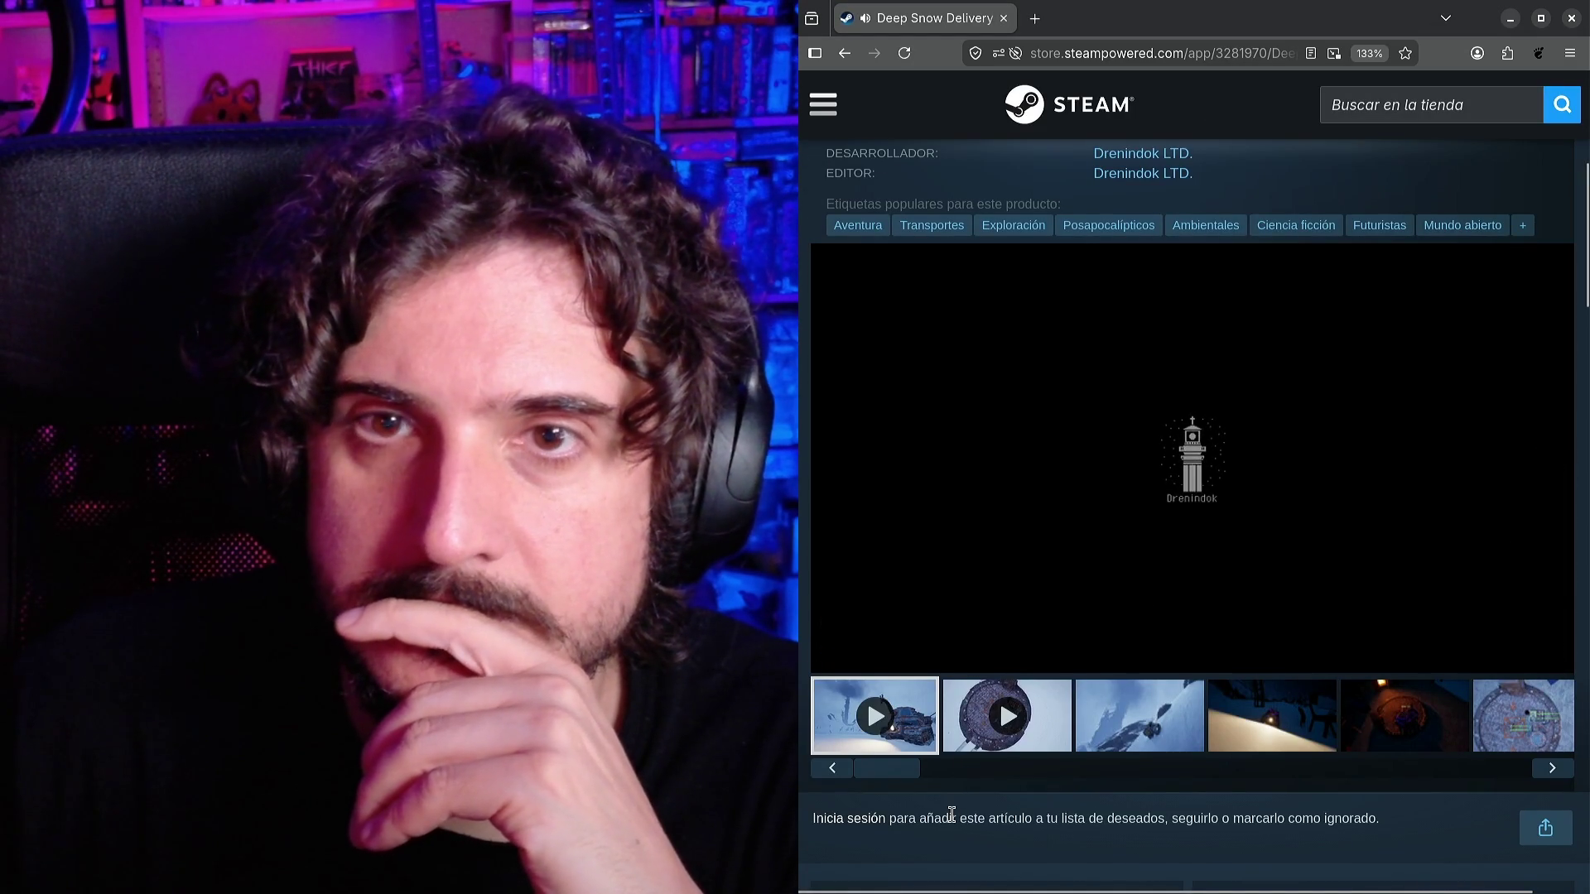
pyautogui.scroll(4, 952, 814)
pyautogui.scroll(-5, 980, 715)
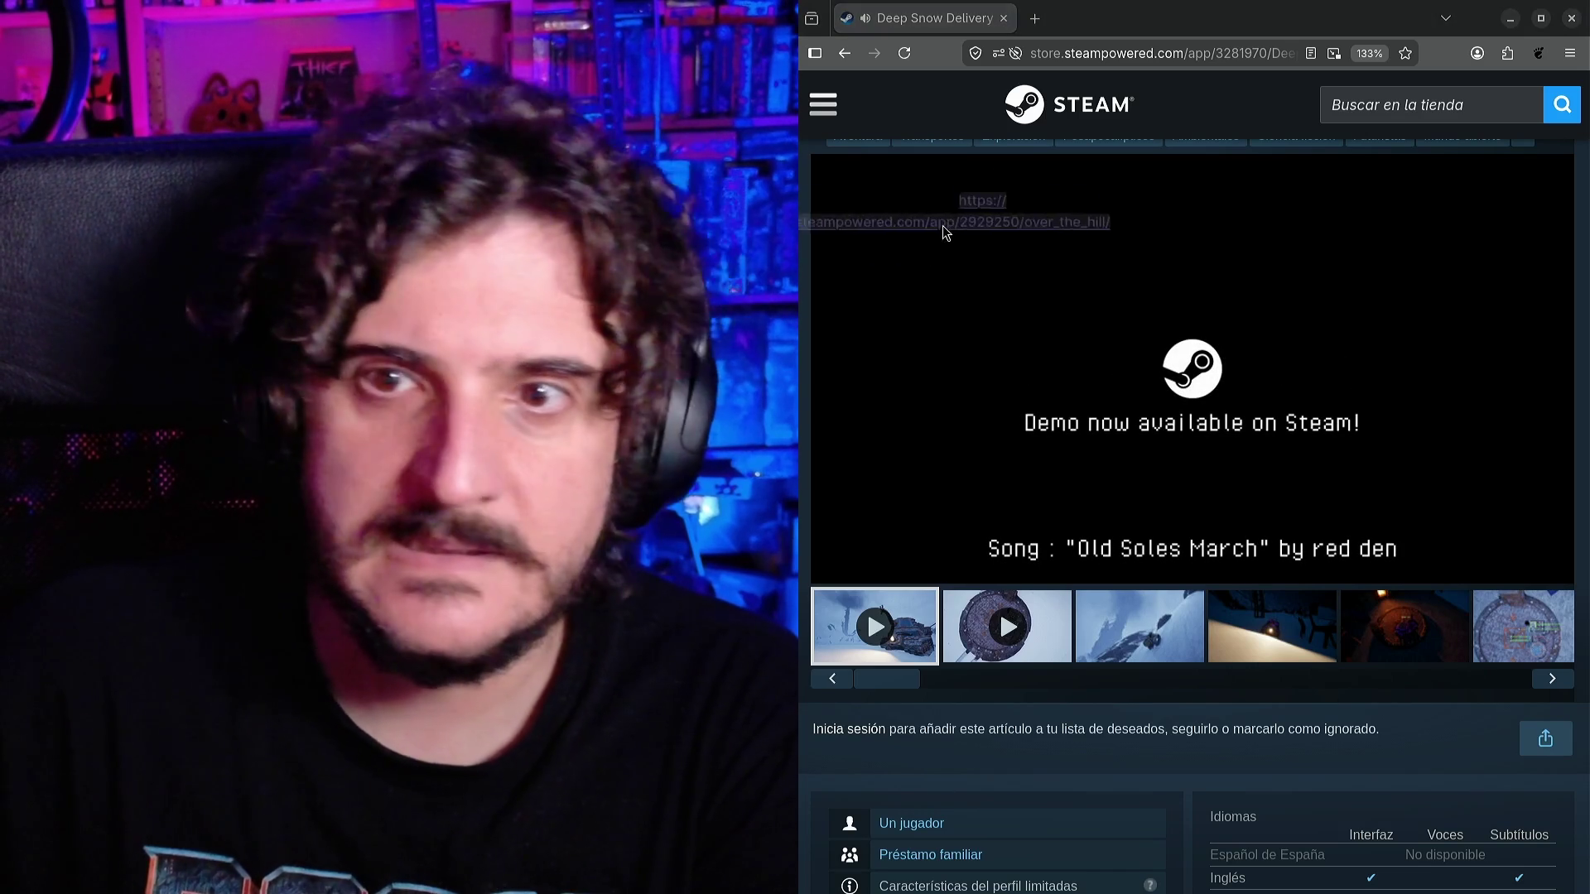
pyautogui.moveTo(915, 25); pyautogui.dragTo(913, 20)
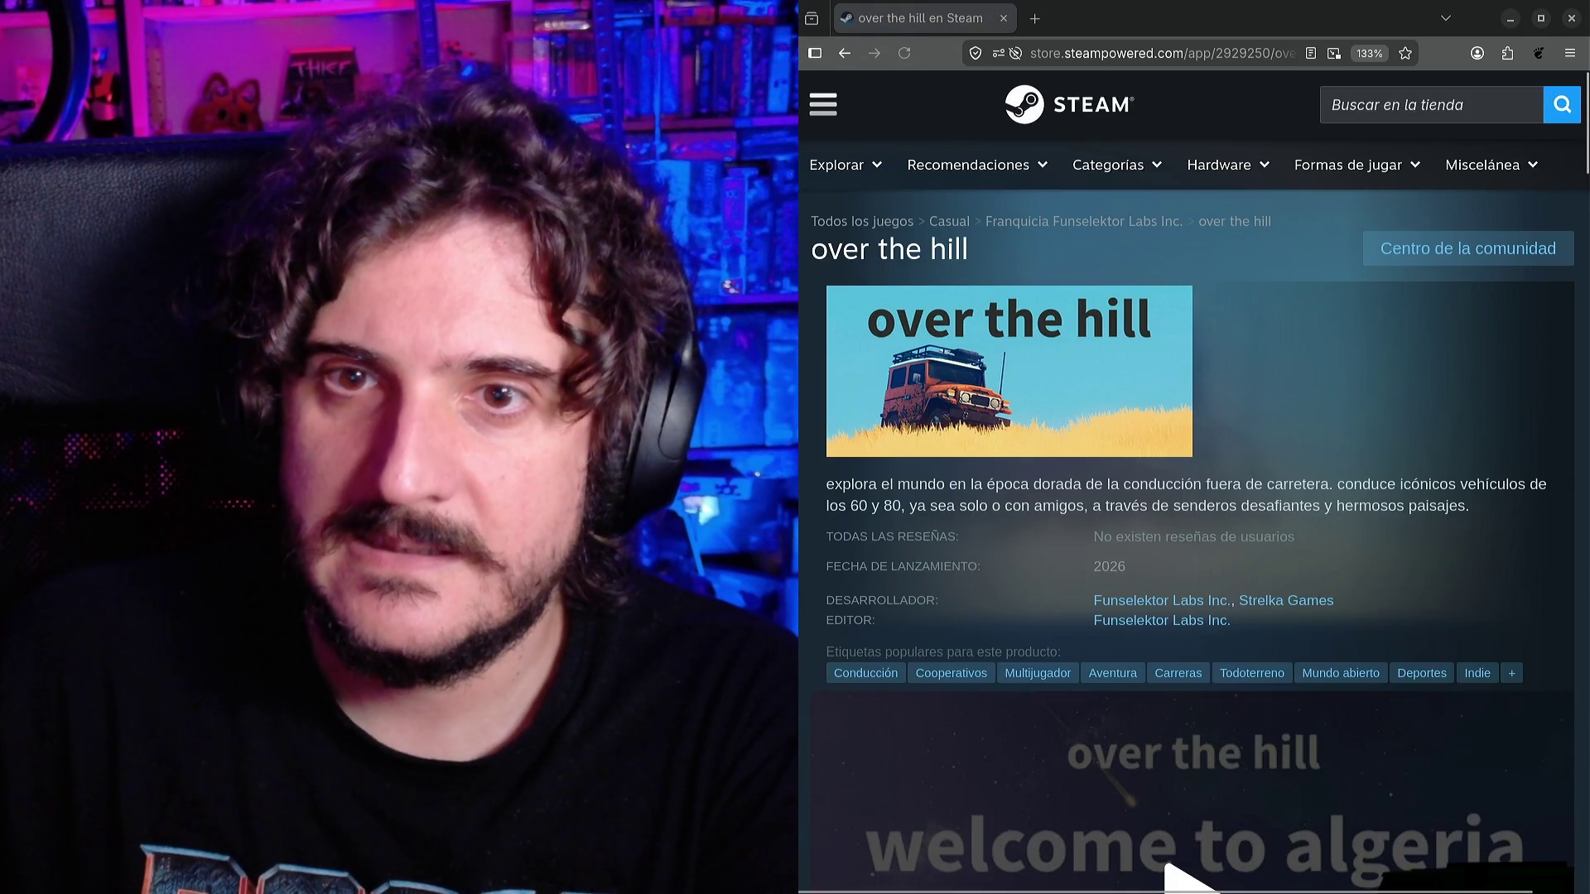
pyautogui.scroll(-5, 911, 511)
pyautogui.click(912, 511)
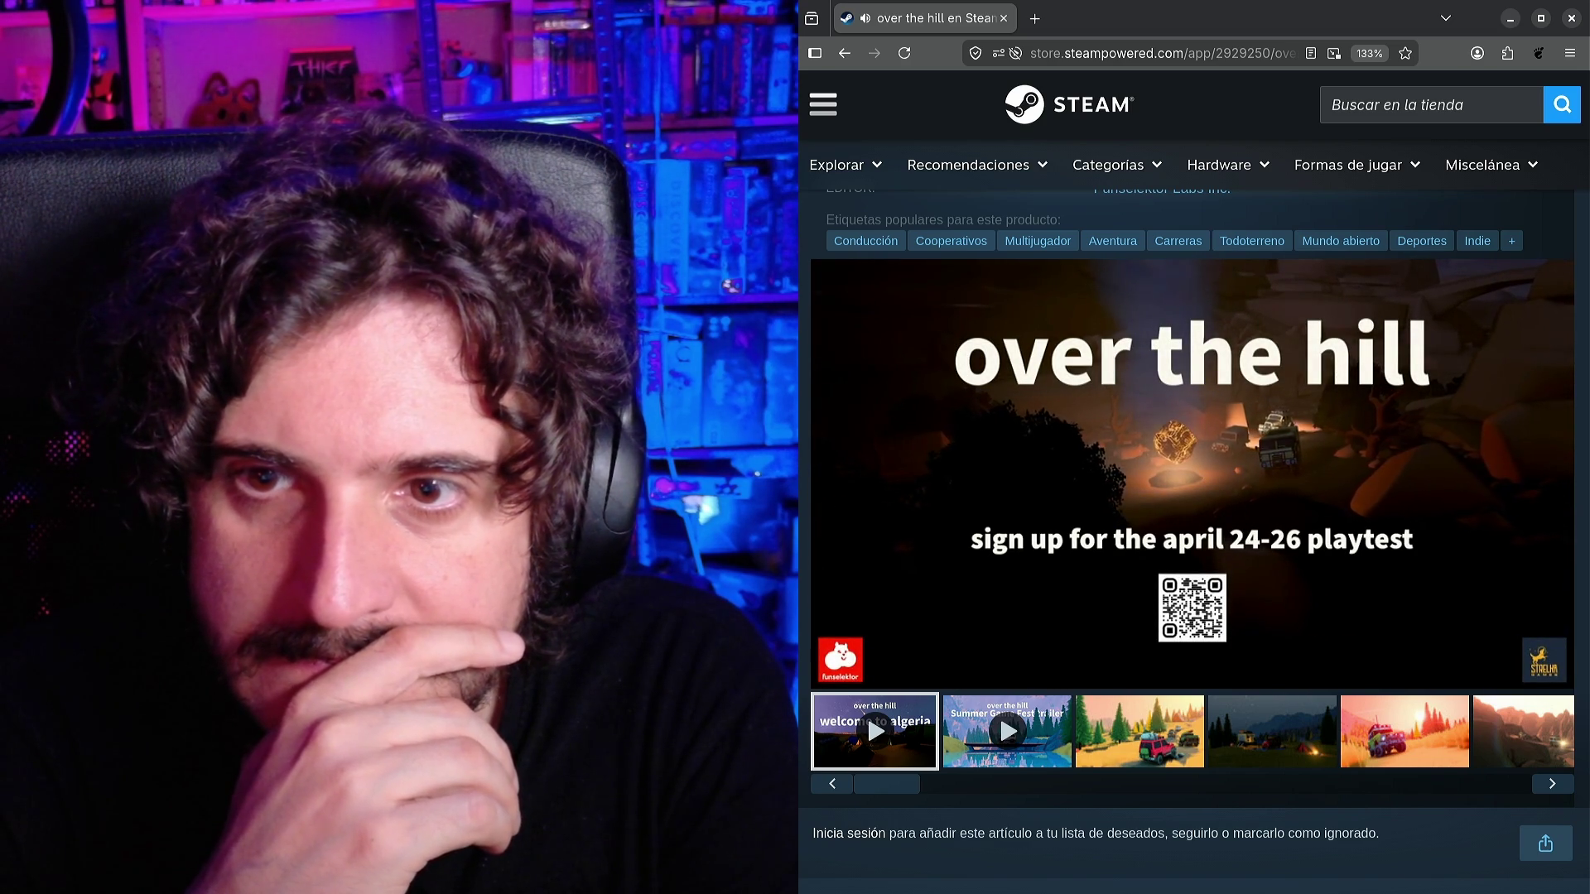
pyautogui.click(1010, 752)
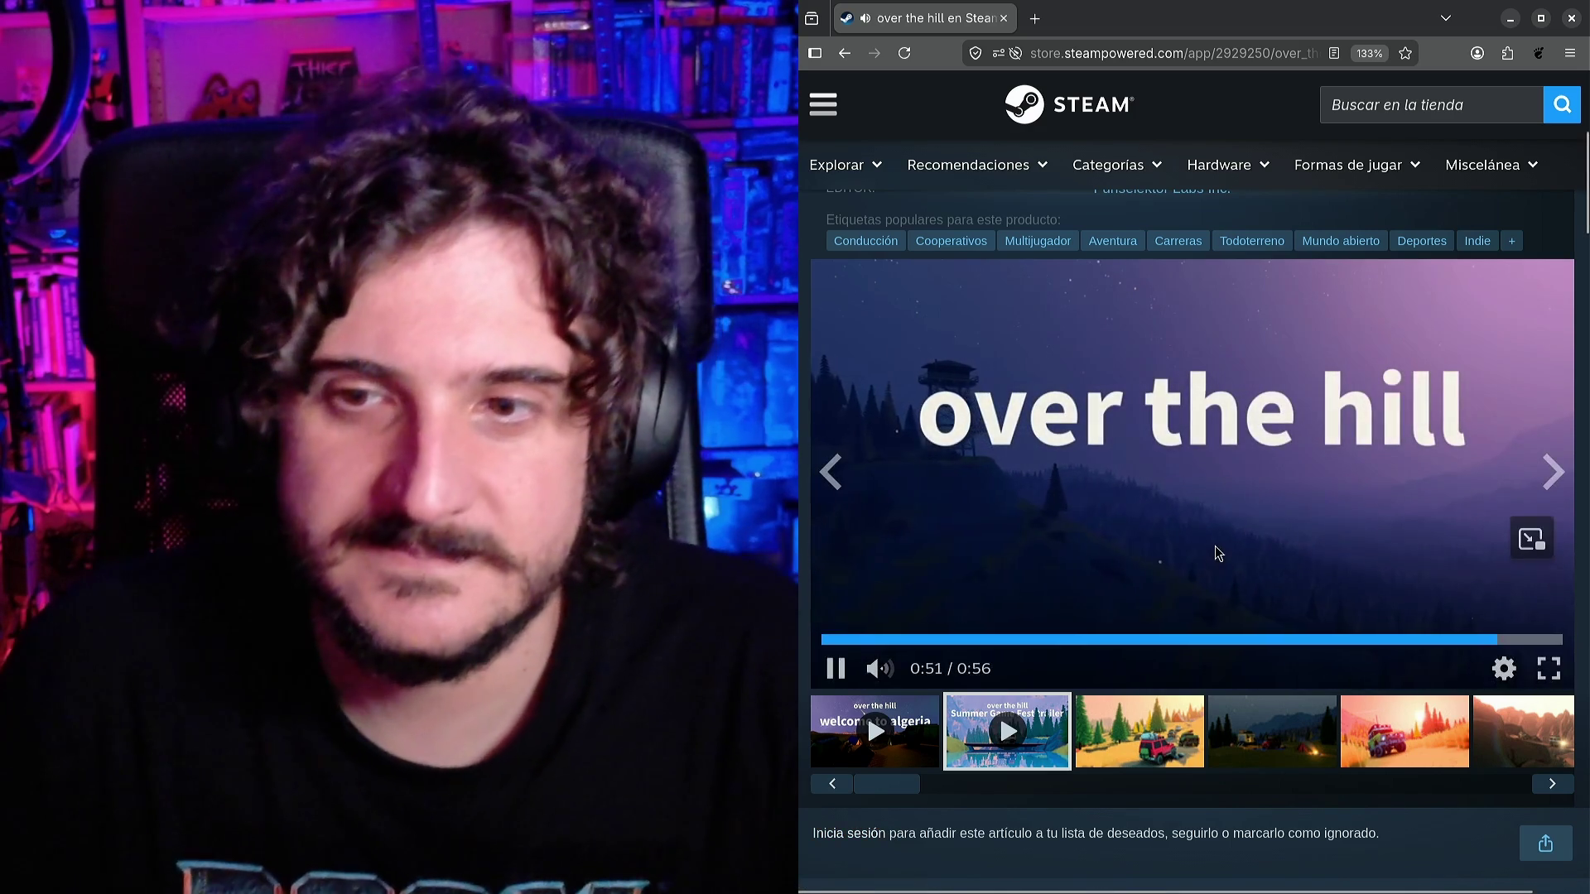
# Scroll back up the 'over the hill' product page after the Summer Game Fest trailer.
pyautogui.scroll(5, 1214, 545)
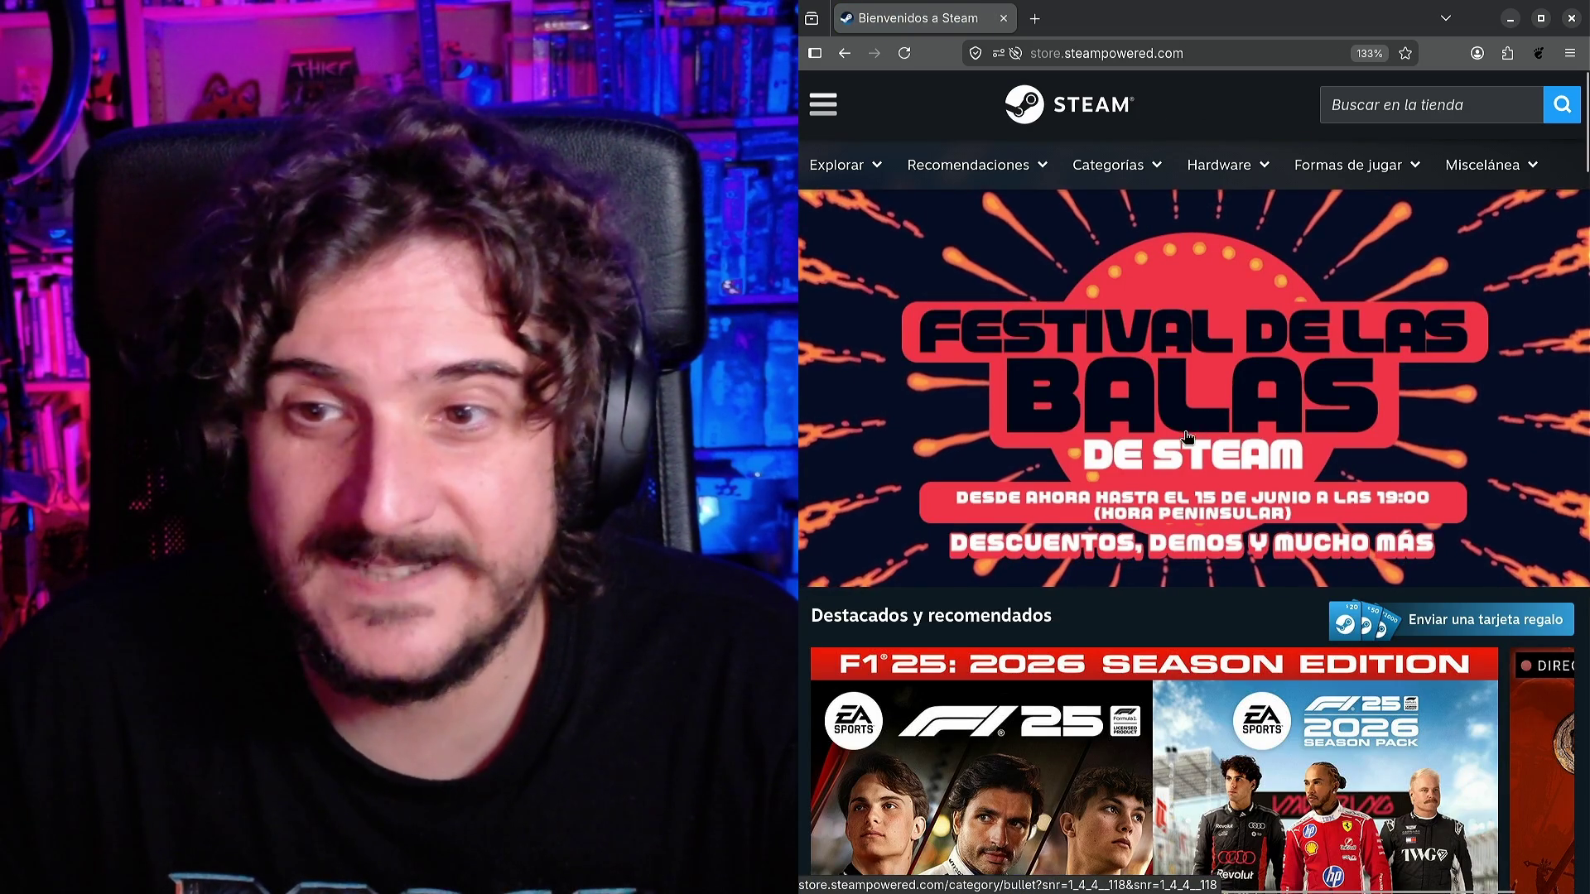
# Scroll the Steam front page through Destacados, Descuentos y eventos and the Steam Deck row.
pyautogui.scroll(-5, 1188, 528)
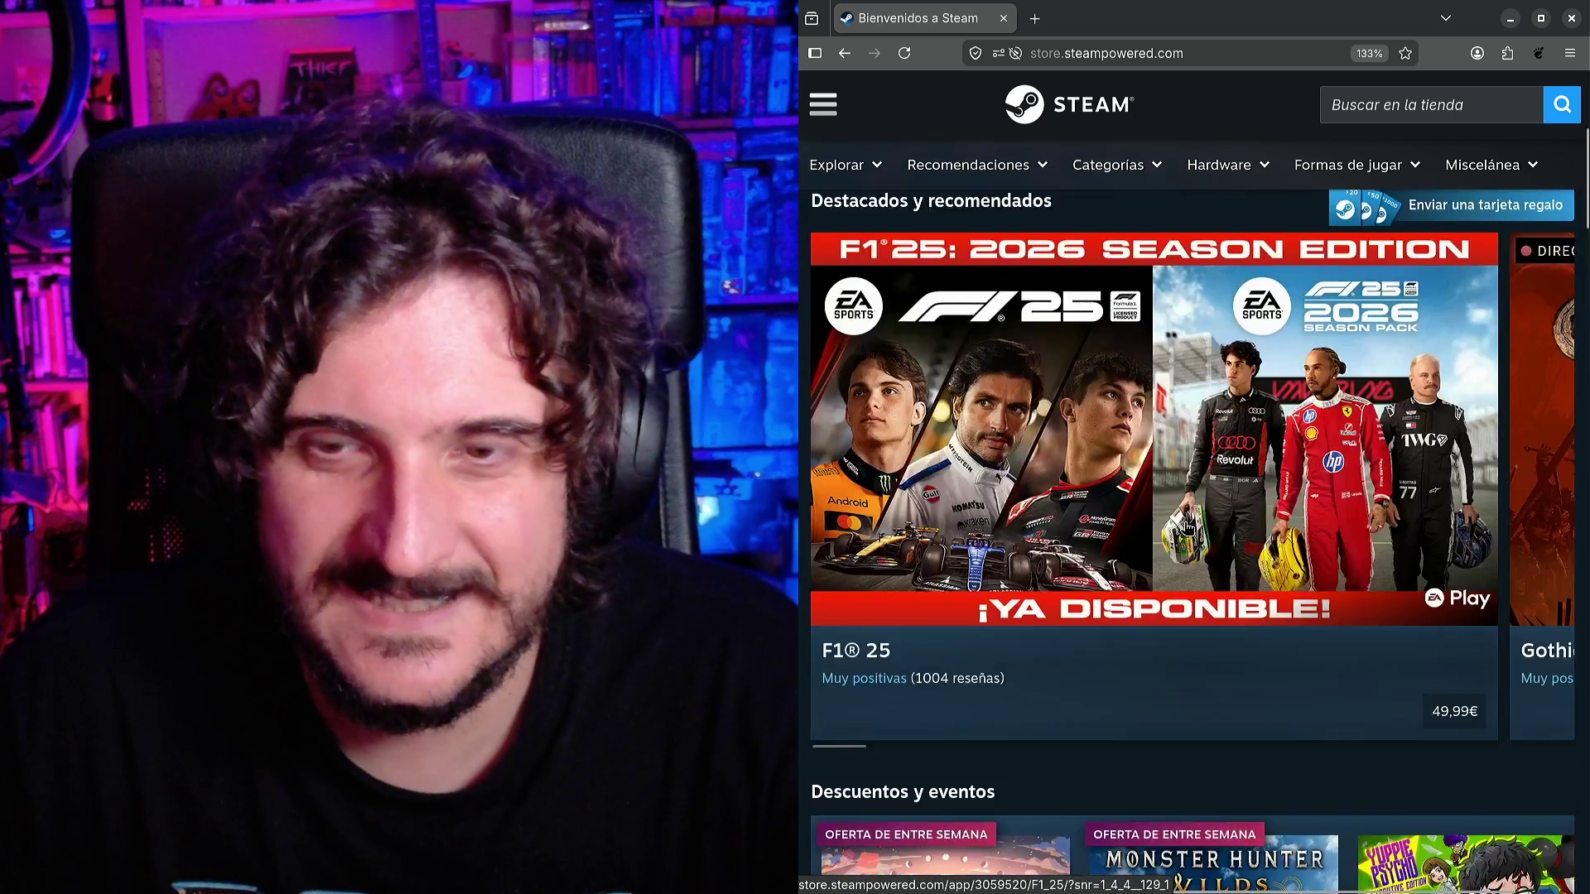
pyautogui.scroll(-6, 1187, 527)
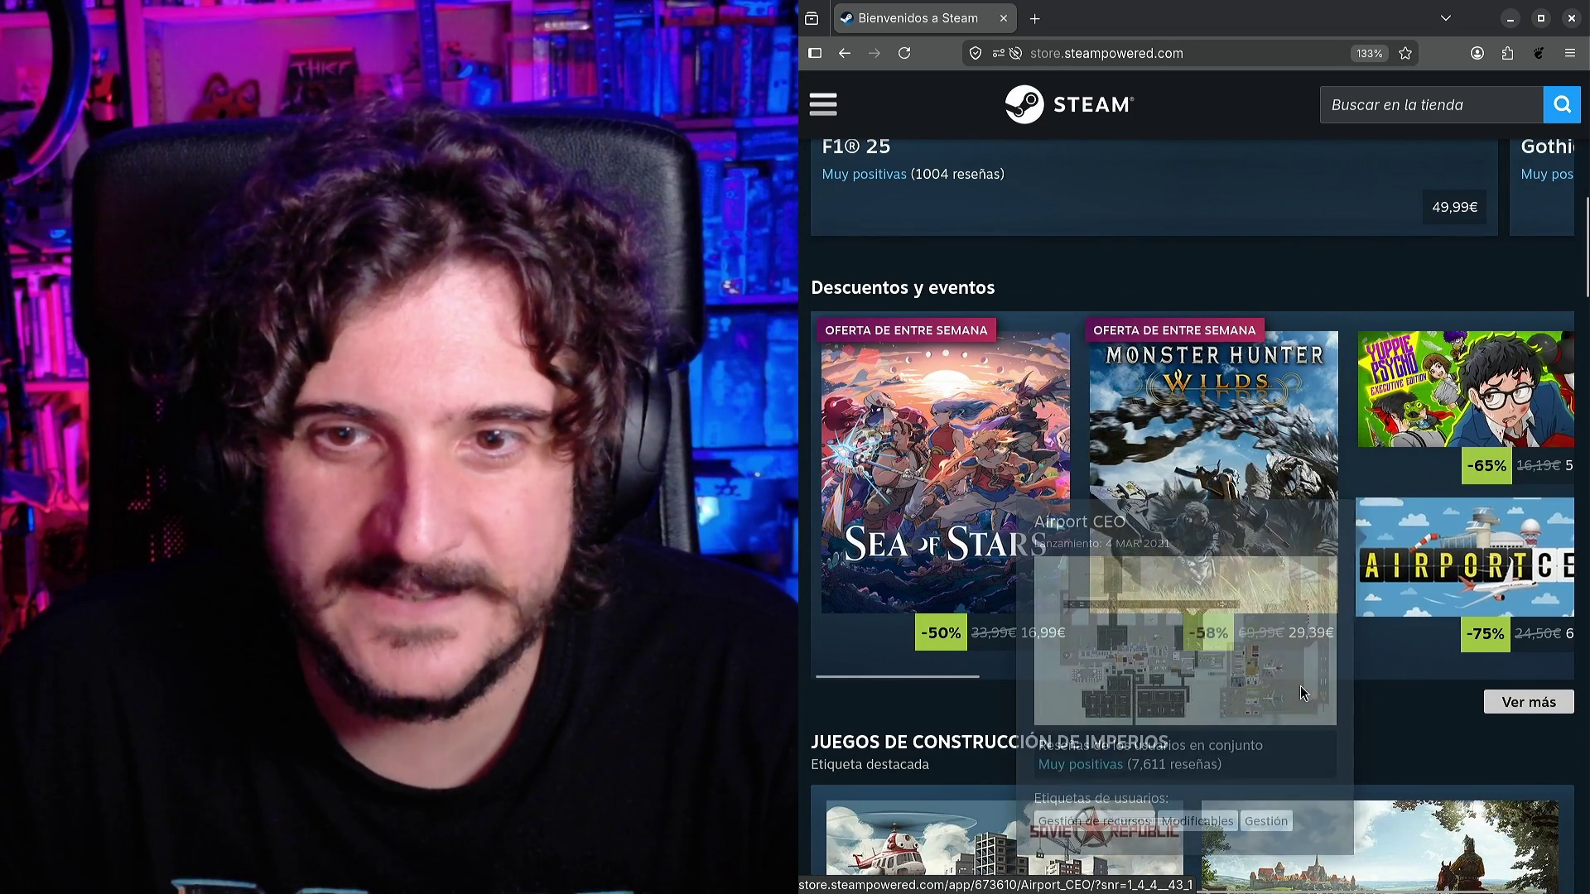
pyautogui.scroll(1, 1283, 719)
pyautogui.scroll(-8, 1234, 720)
pyautogui.scroll(-13, 1206, 723)
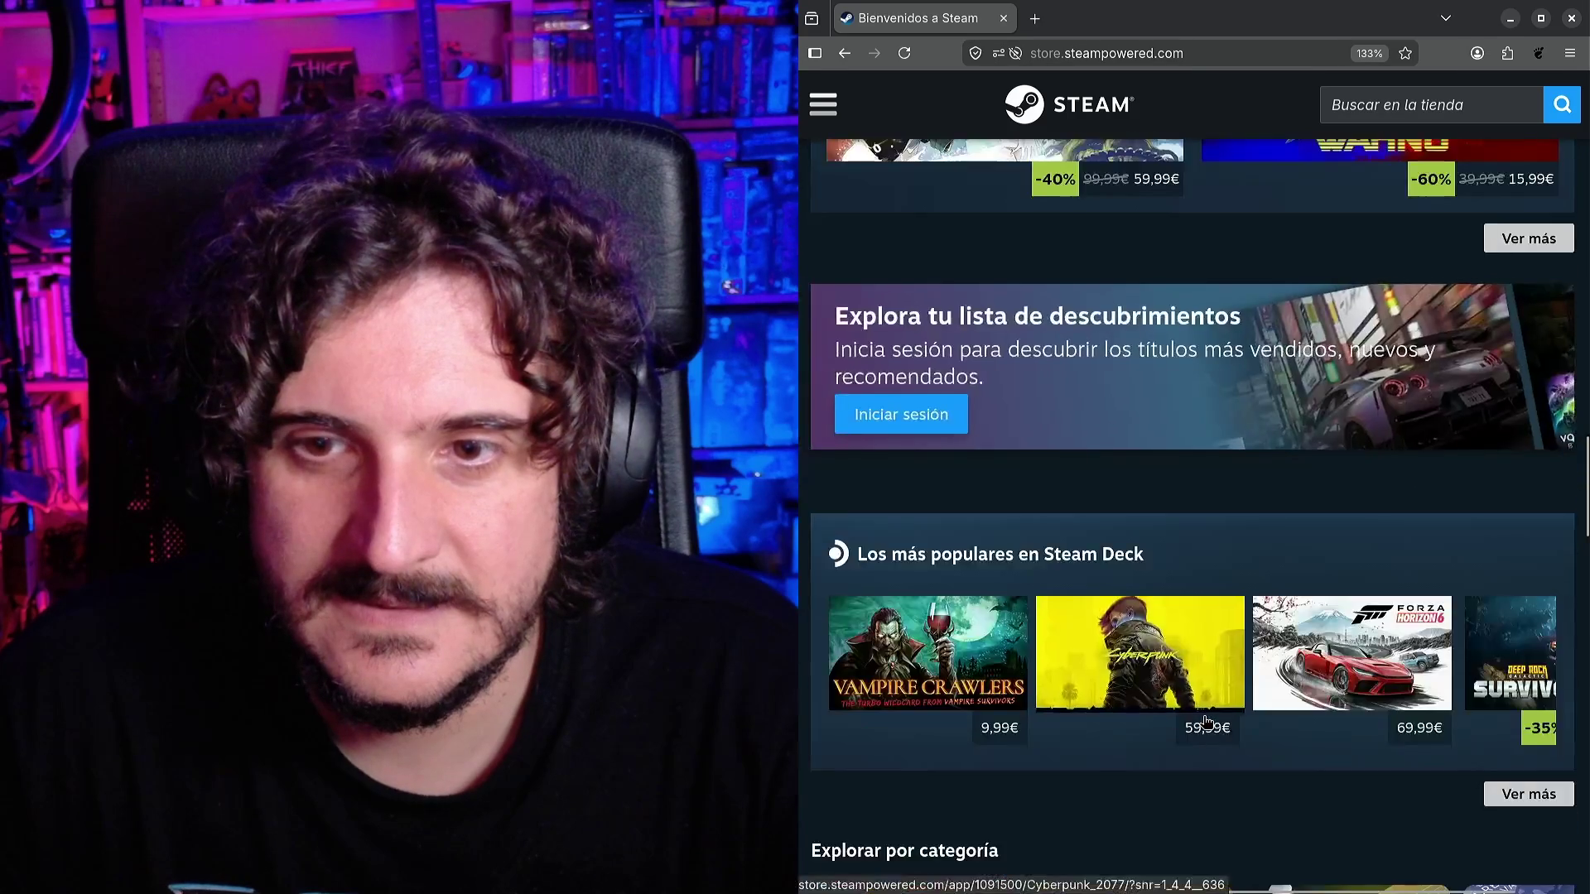
pyautogui.scroll(-5, 1205, 724)
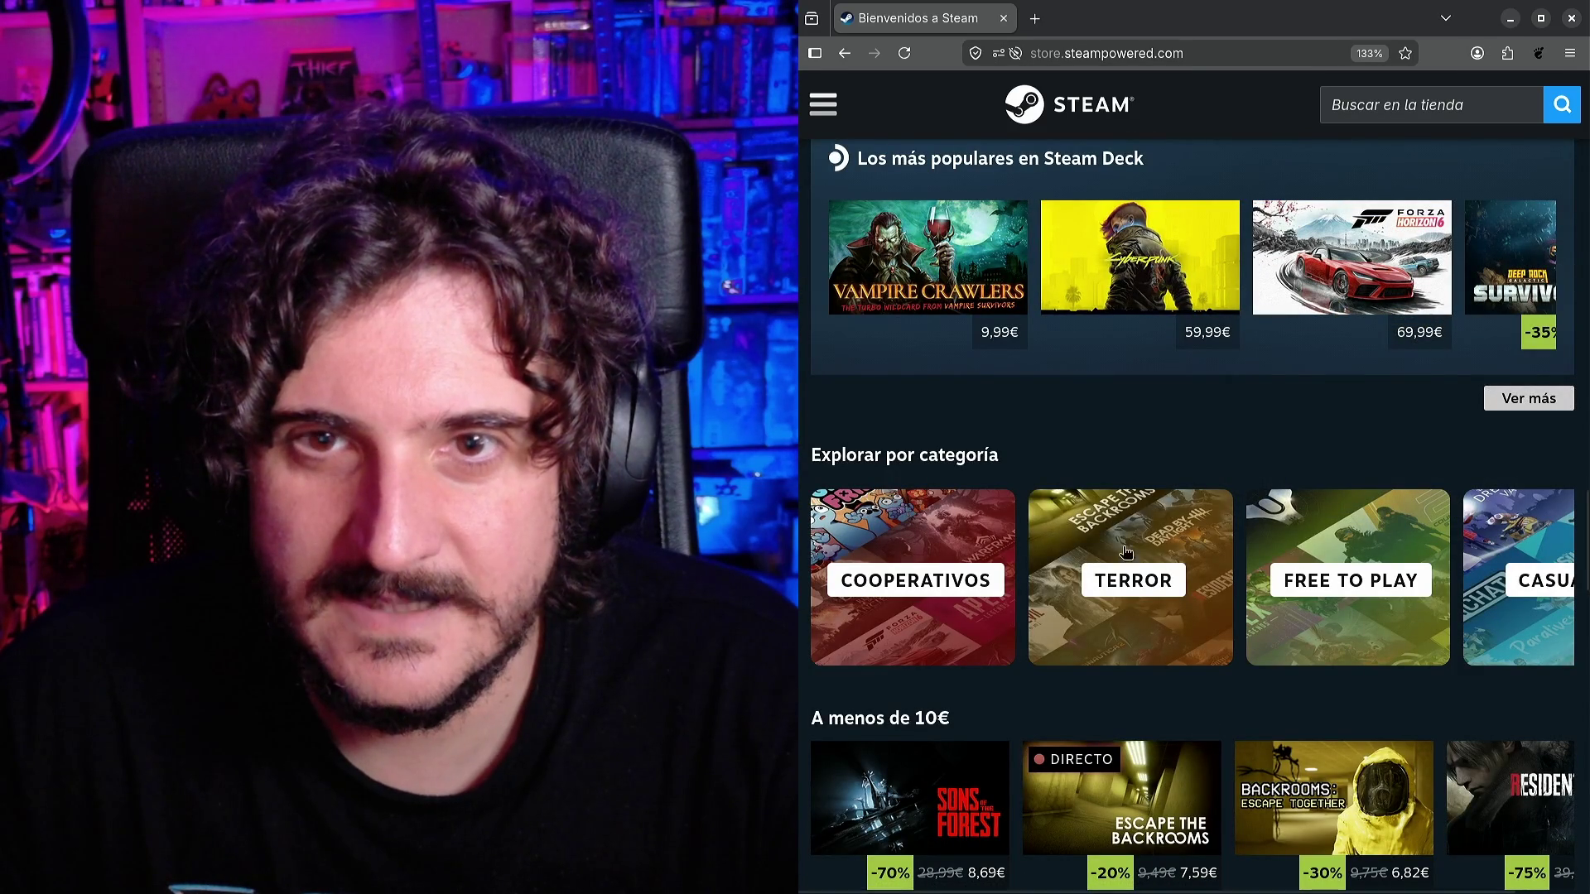
# Open the Vampire Crawlers product page and scroll down to its trailer and screenshot strip.
pyautogui.click(968, 290)
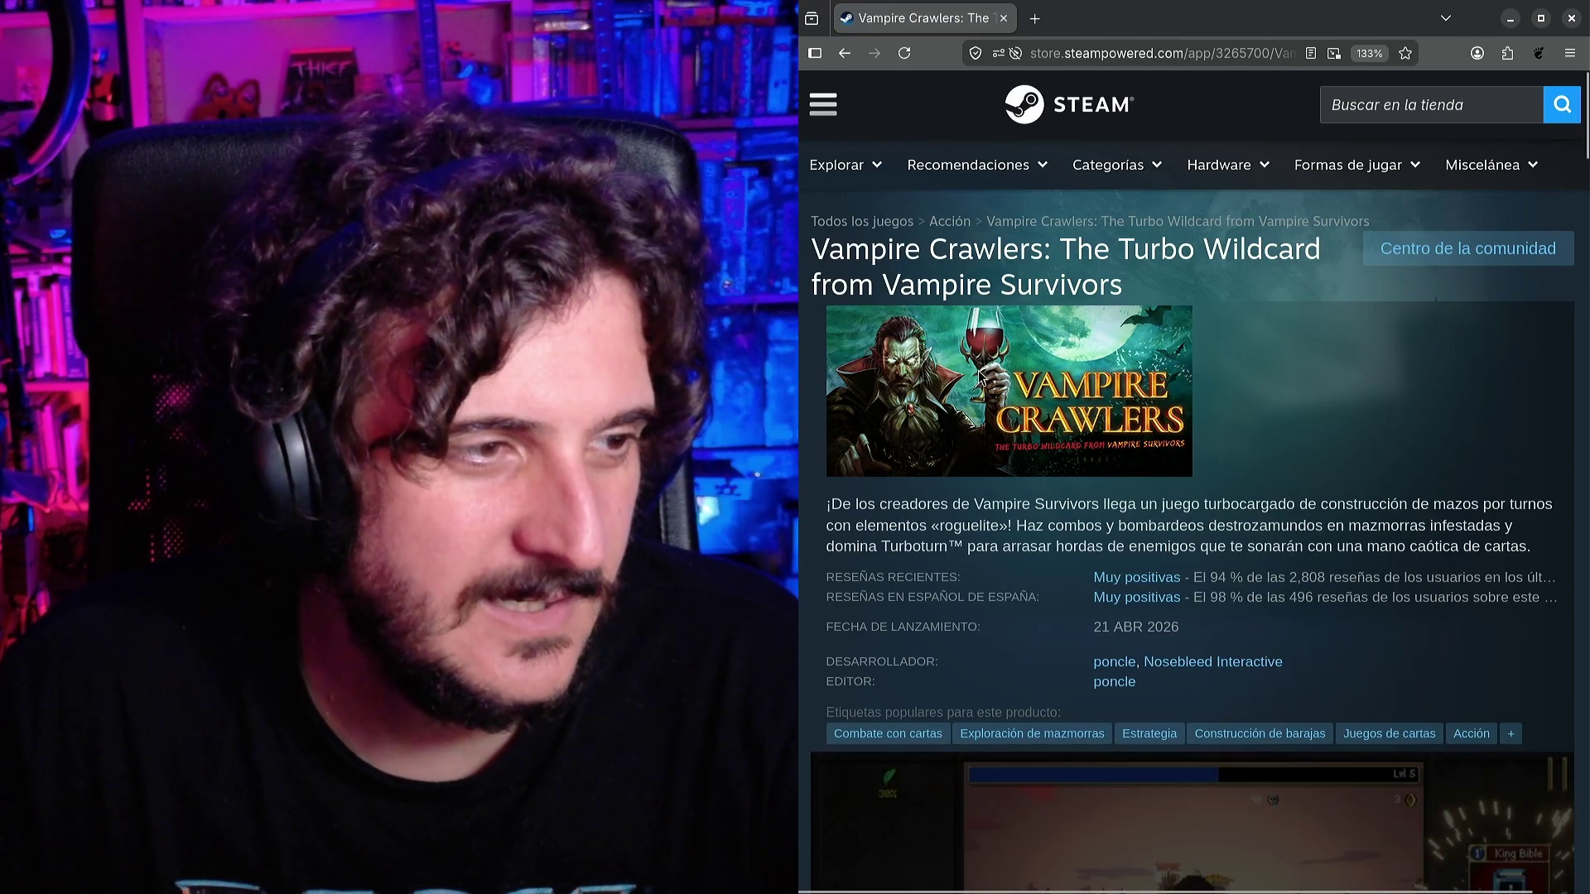
pyautogui.scroll(-4, 990, 414)
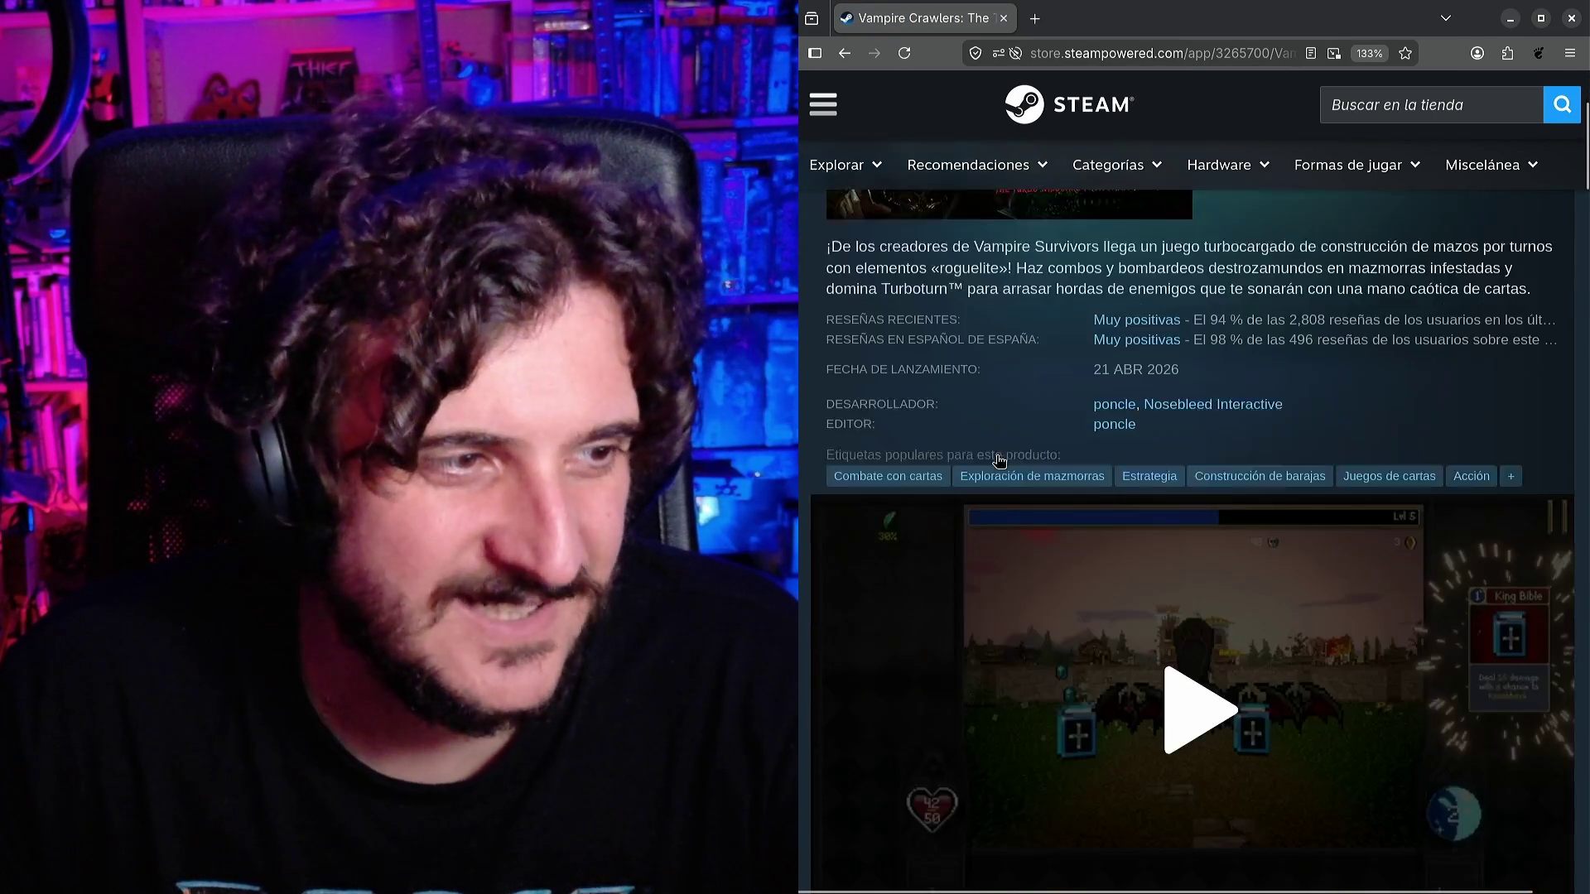
pyautogui.scroll(-2, 1000, 480)
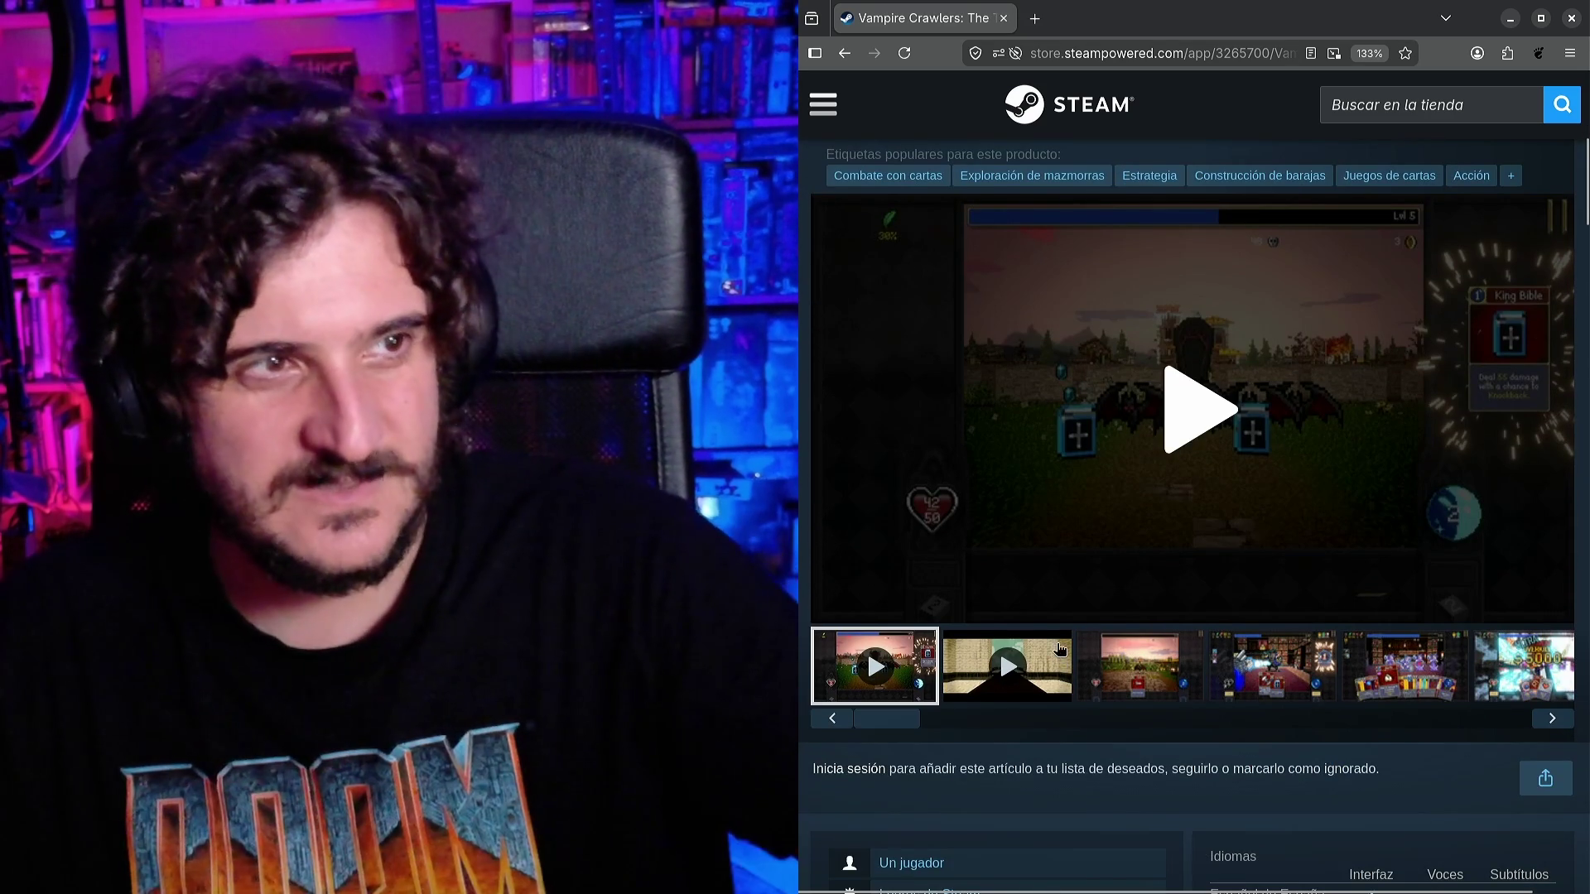
pyautogui.moveTo(1059, 624)
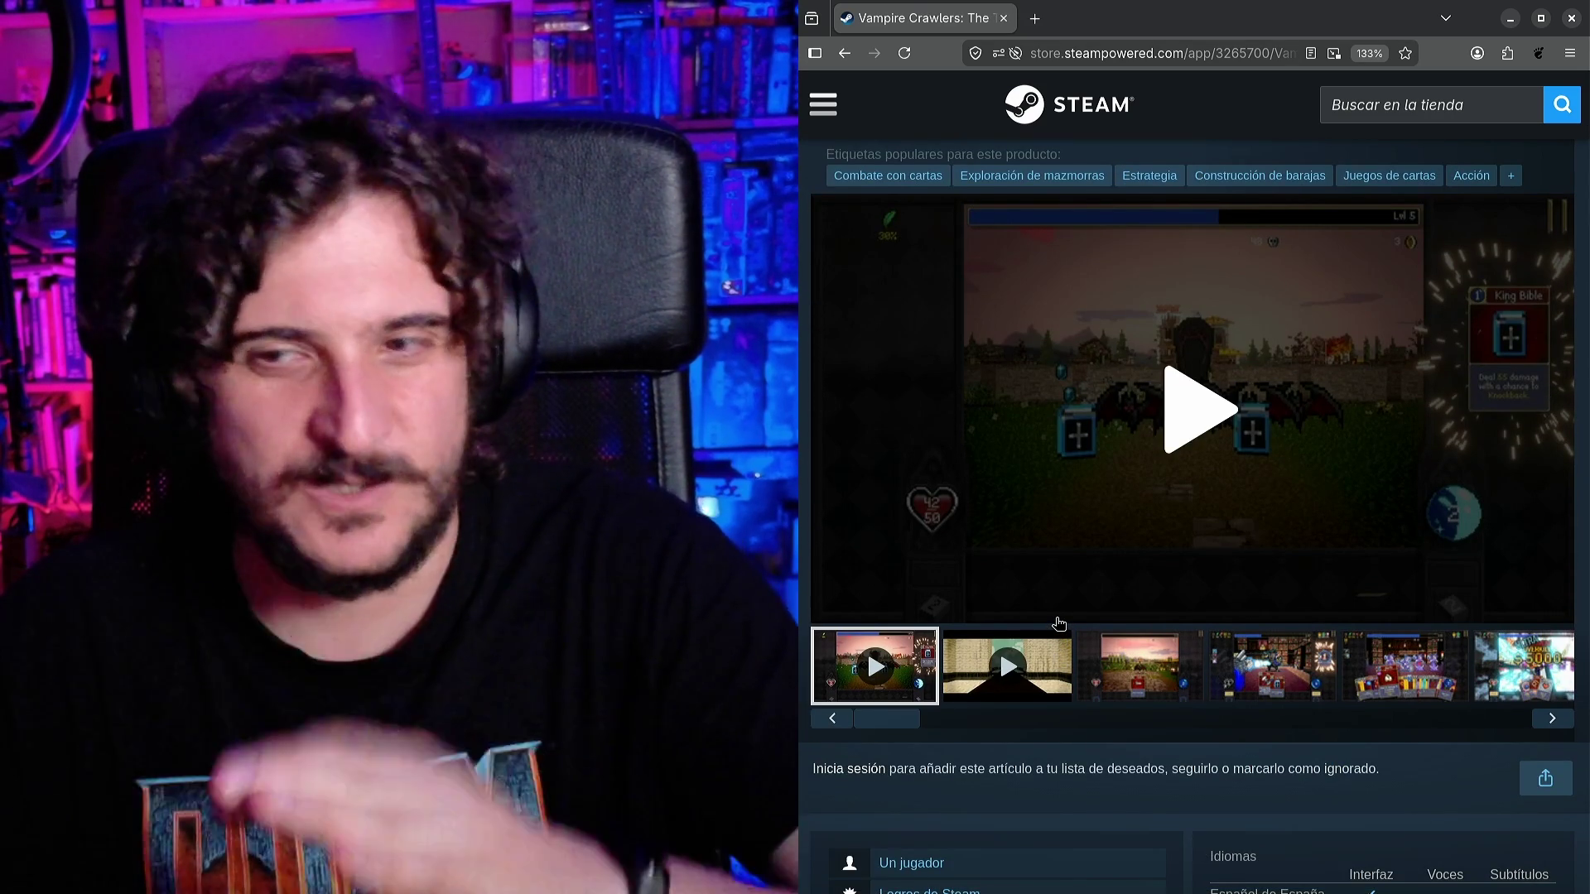
# Play the Vampire Crawlers trailer, pausing and resuming it until it stops at 0:53.
pyautogui.click(1189, 416)
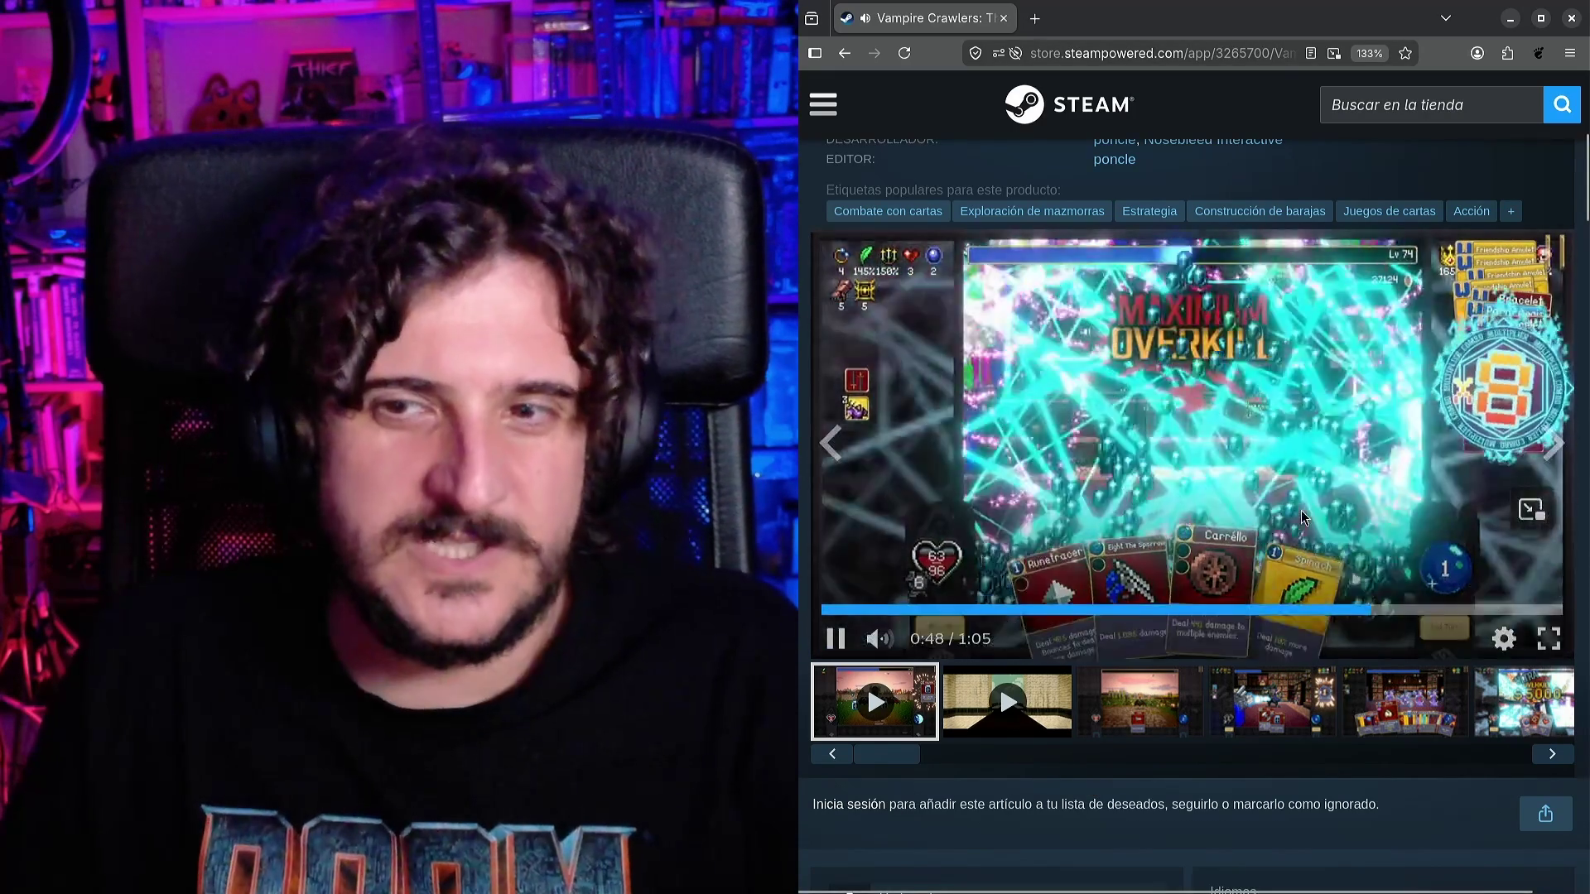
pyautogui.click(1303, 517)
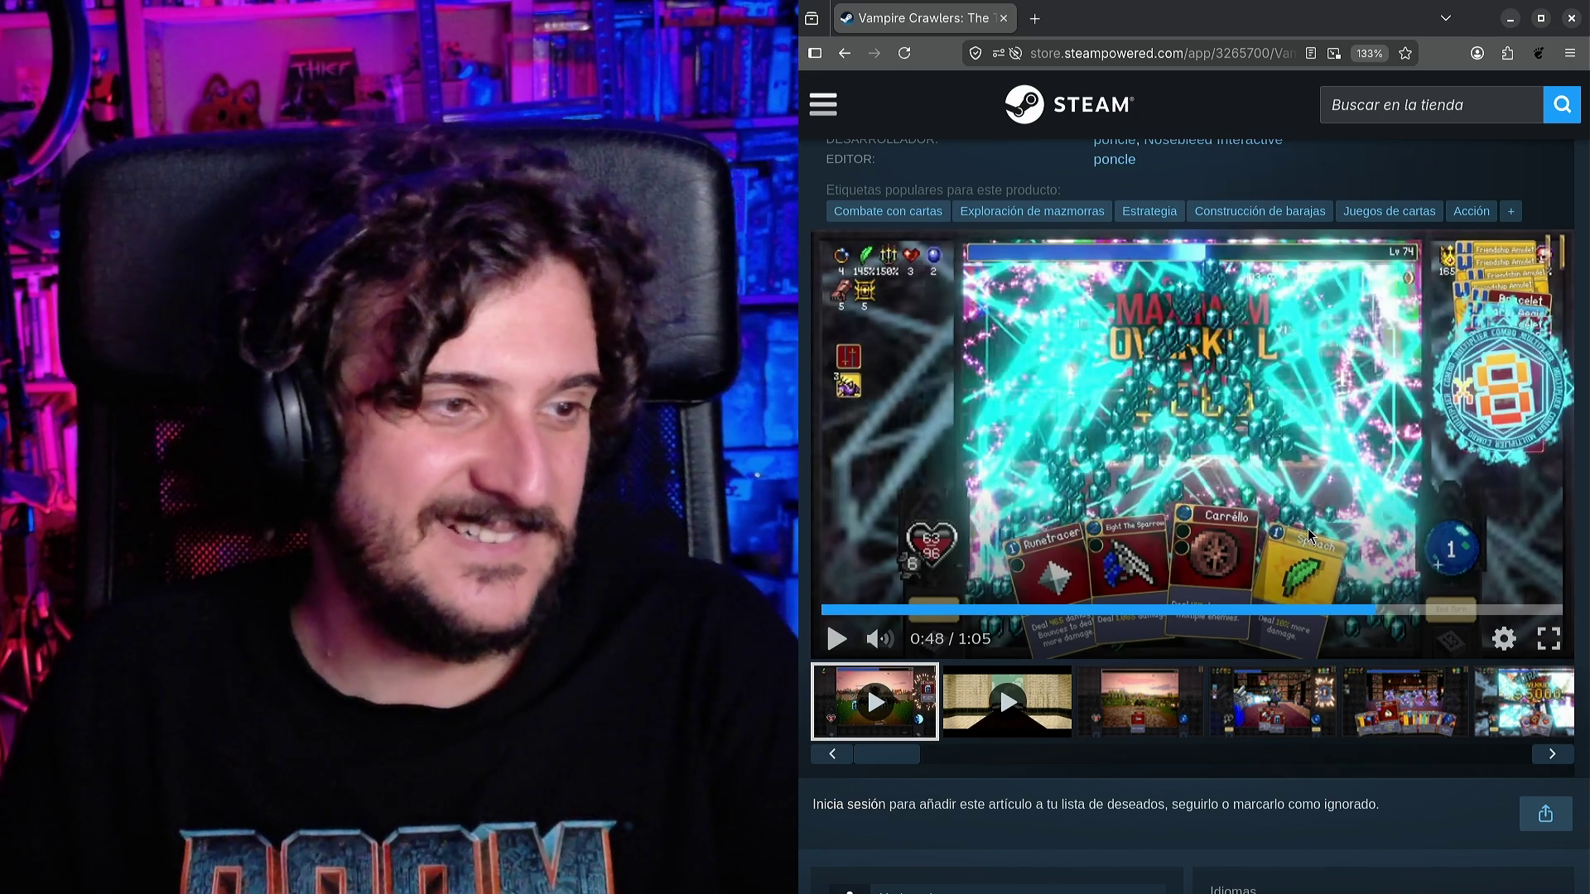
pyautogui.click(1307, 530)
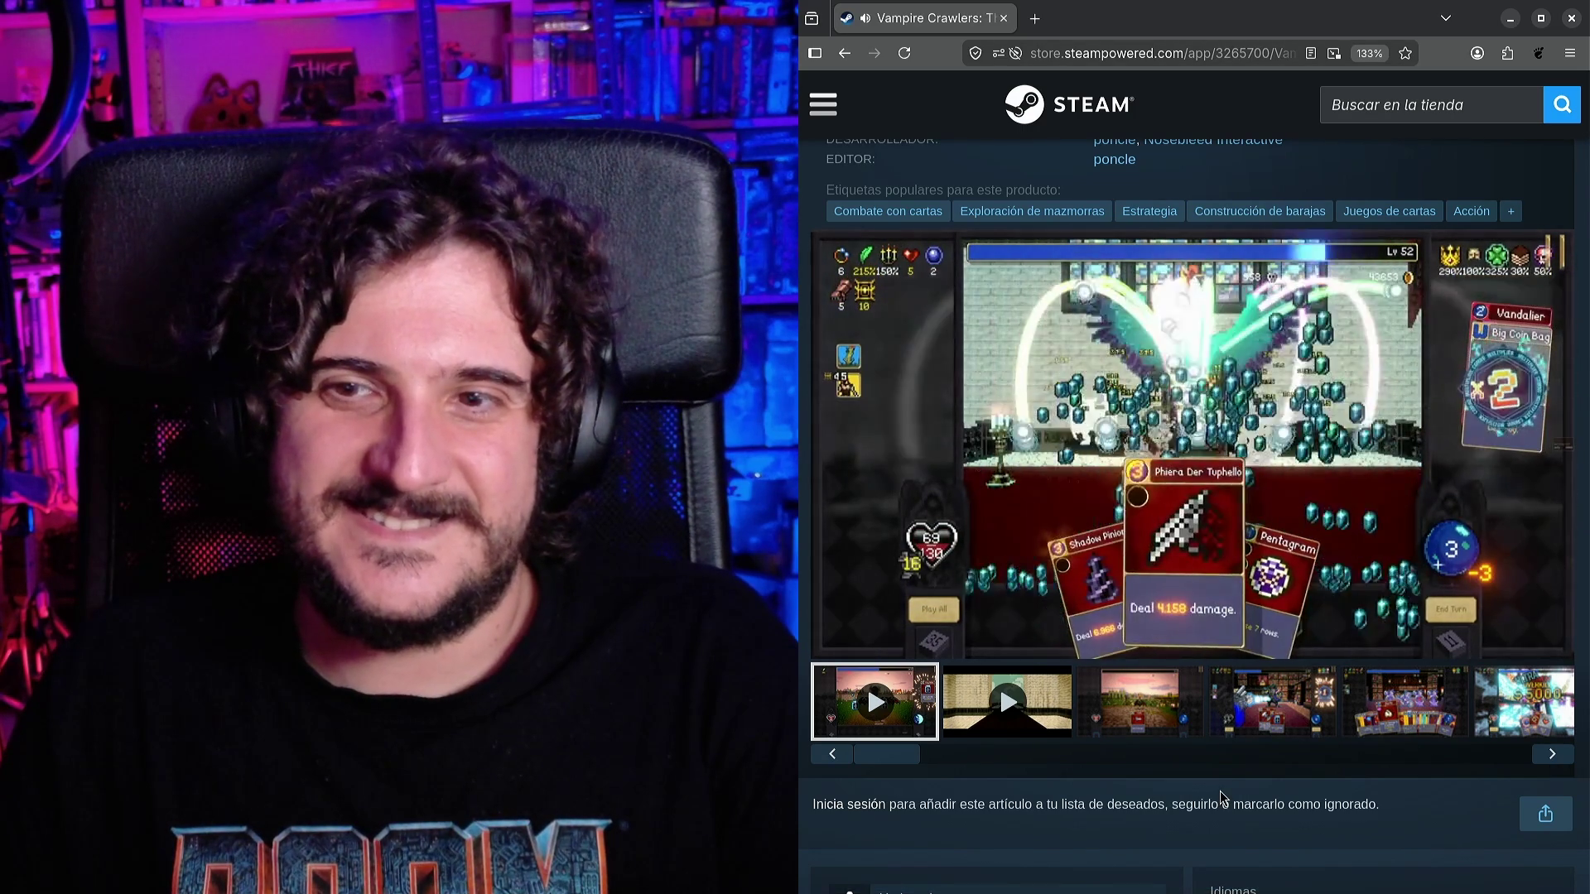
pyautogui.click(1230, 542)
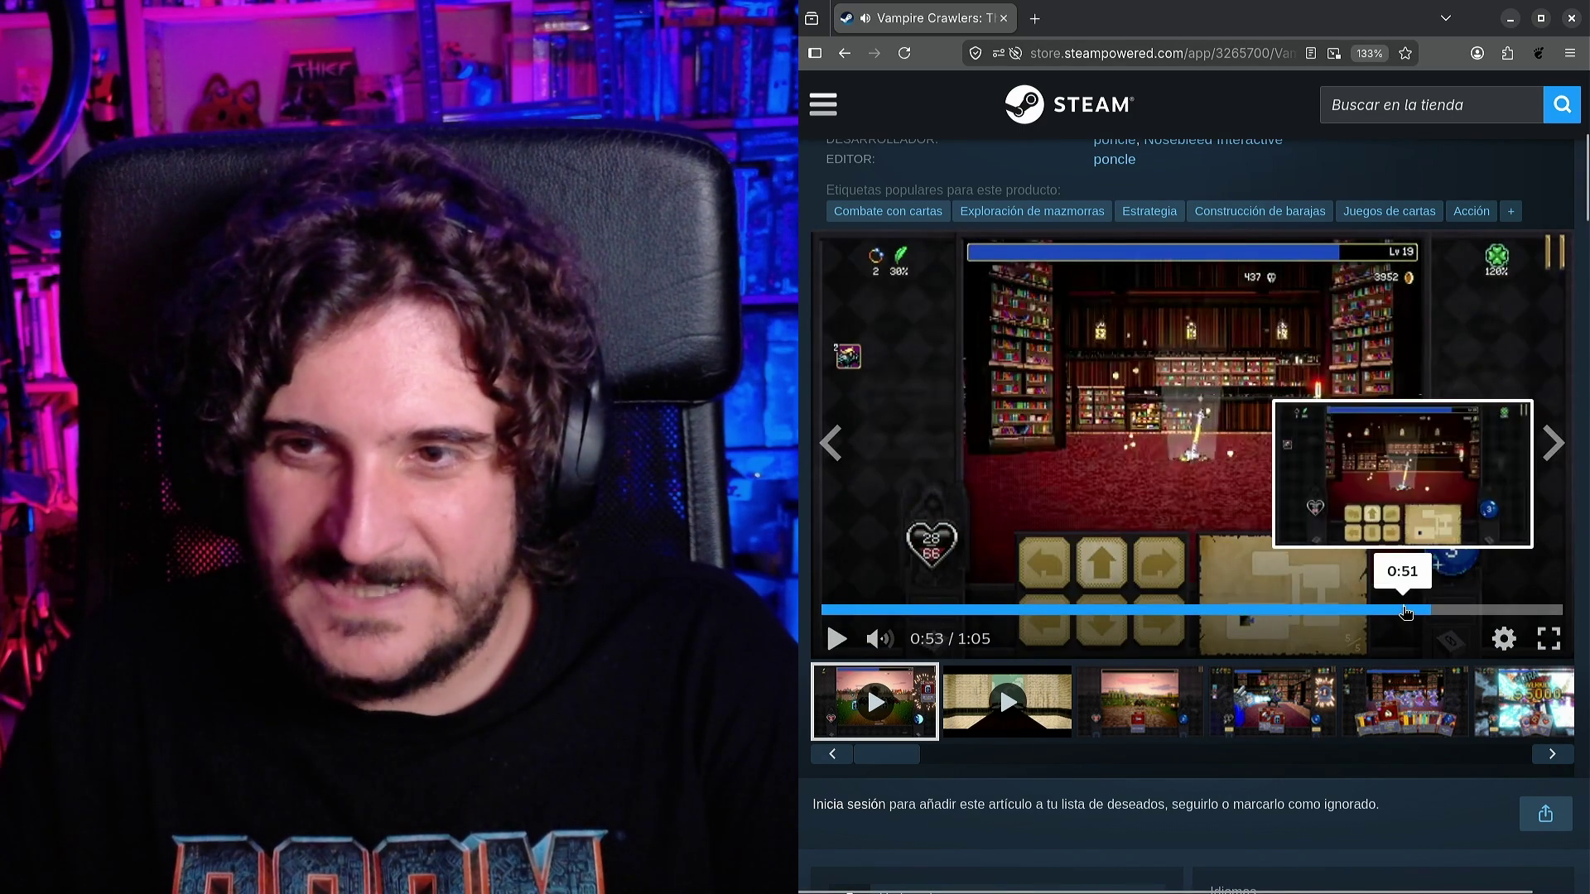
# Seek the trailer back to 0:49, replay it, and leave it paused at 0:55.
pyautogui.click(1406, 610)
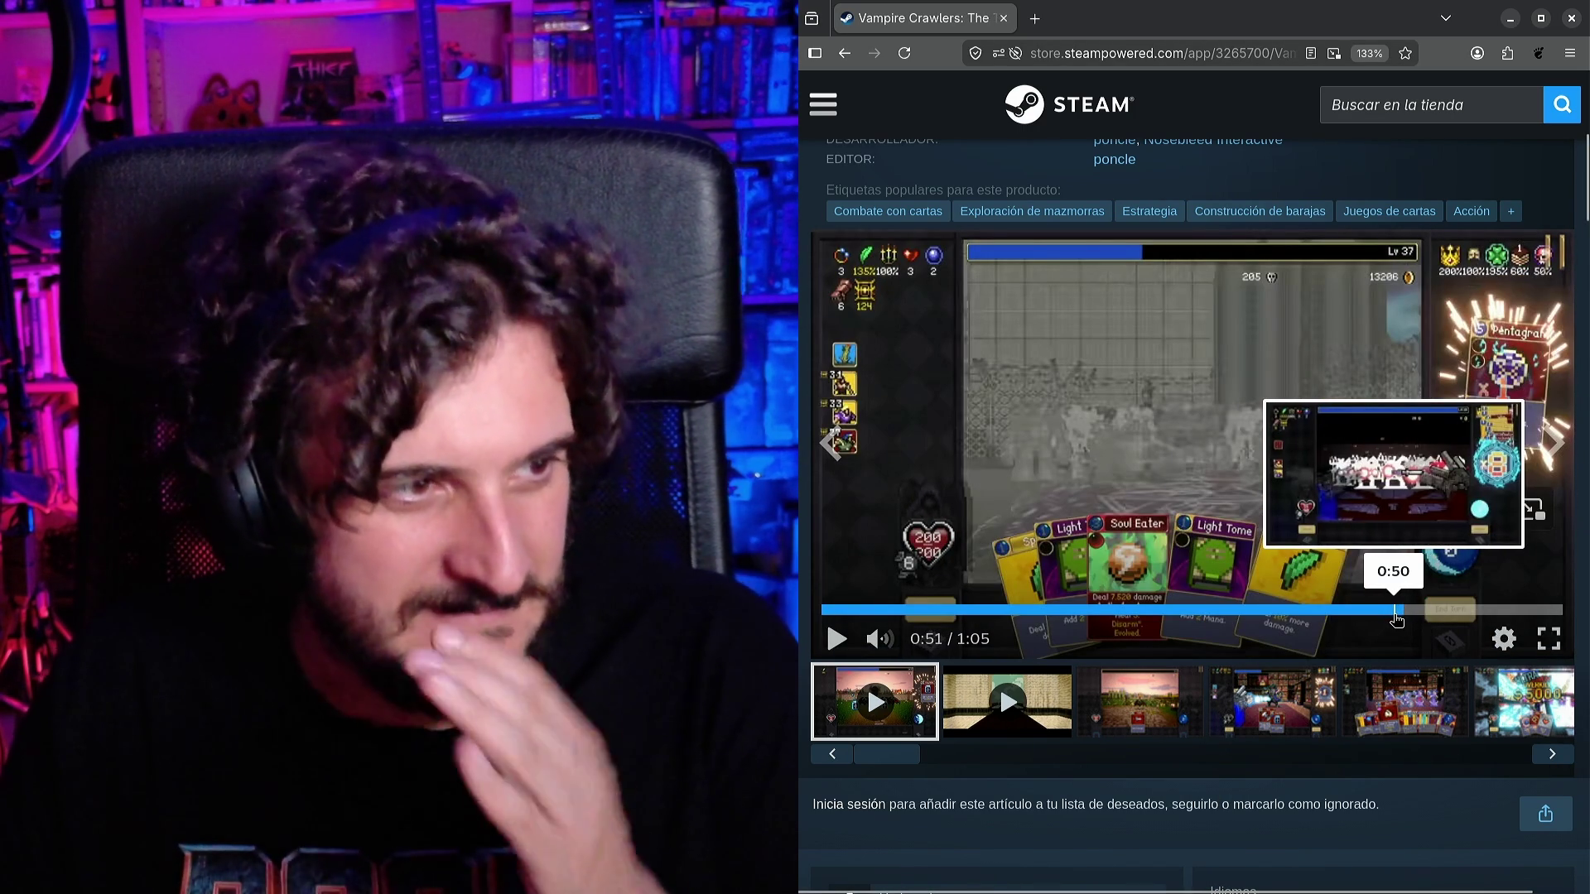
pyautogui.click(1385, 611)
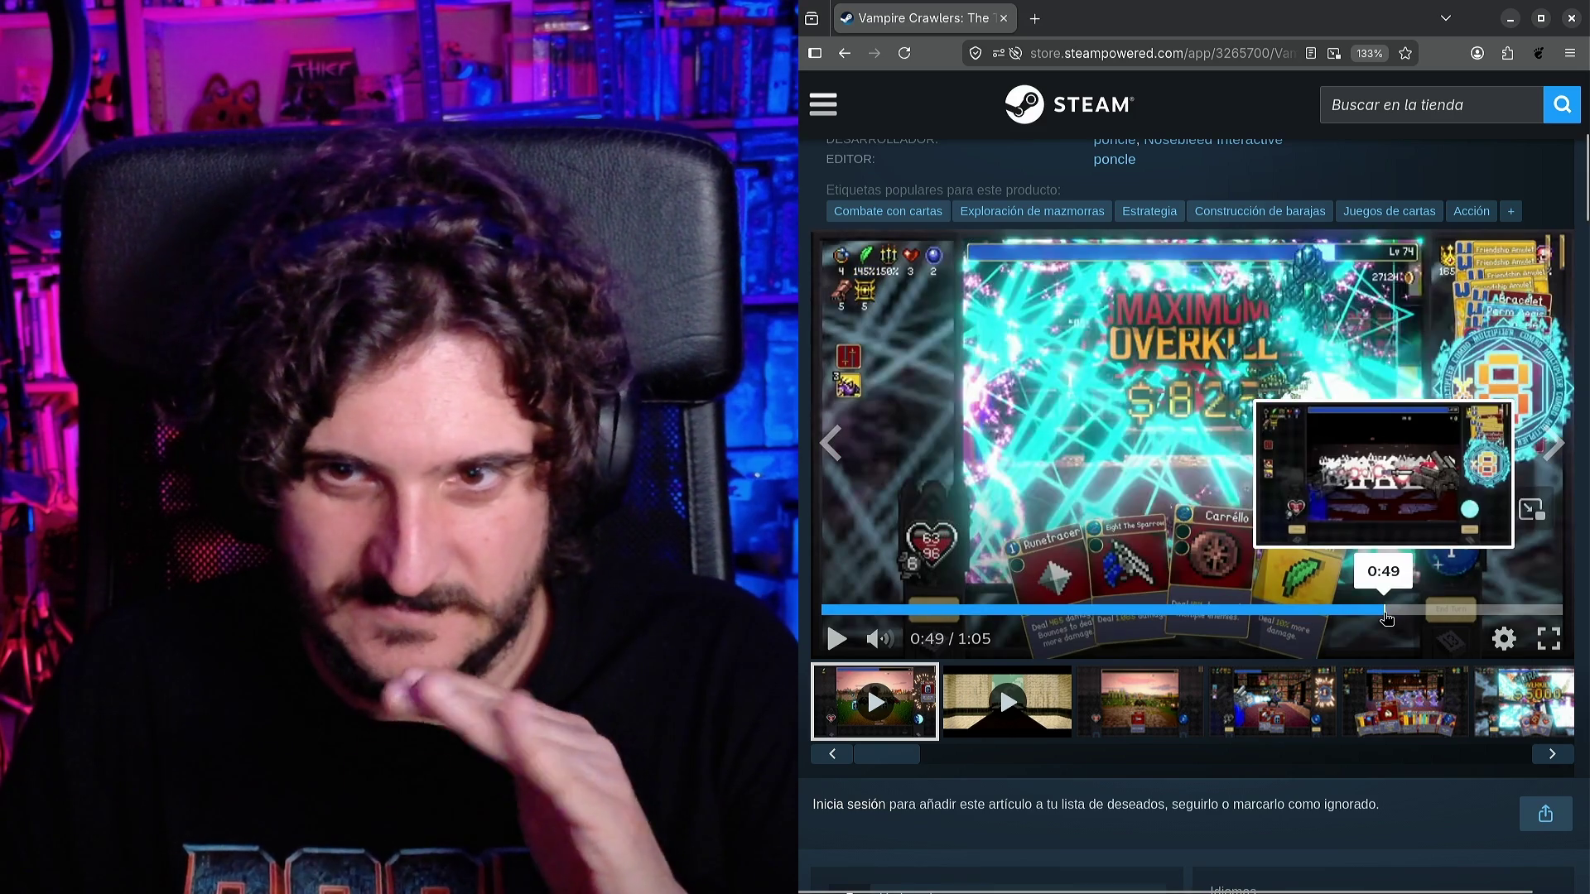
pyautogui.press('space')
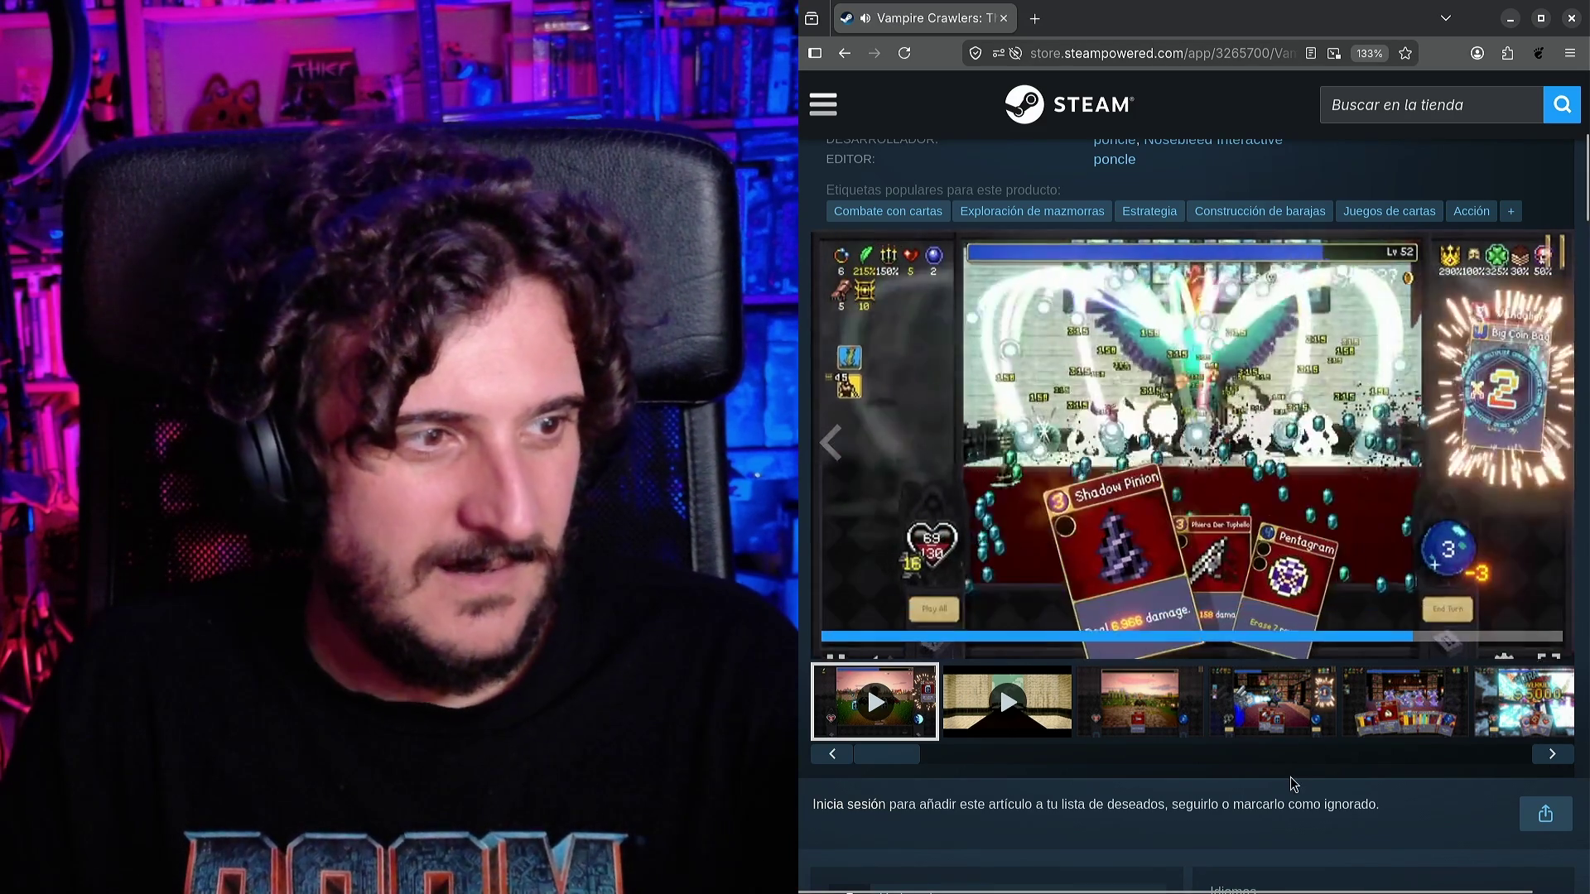
pyautogui.click(1262, 623)
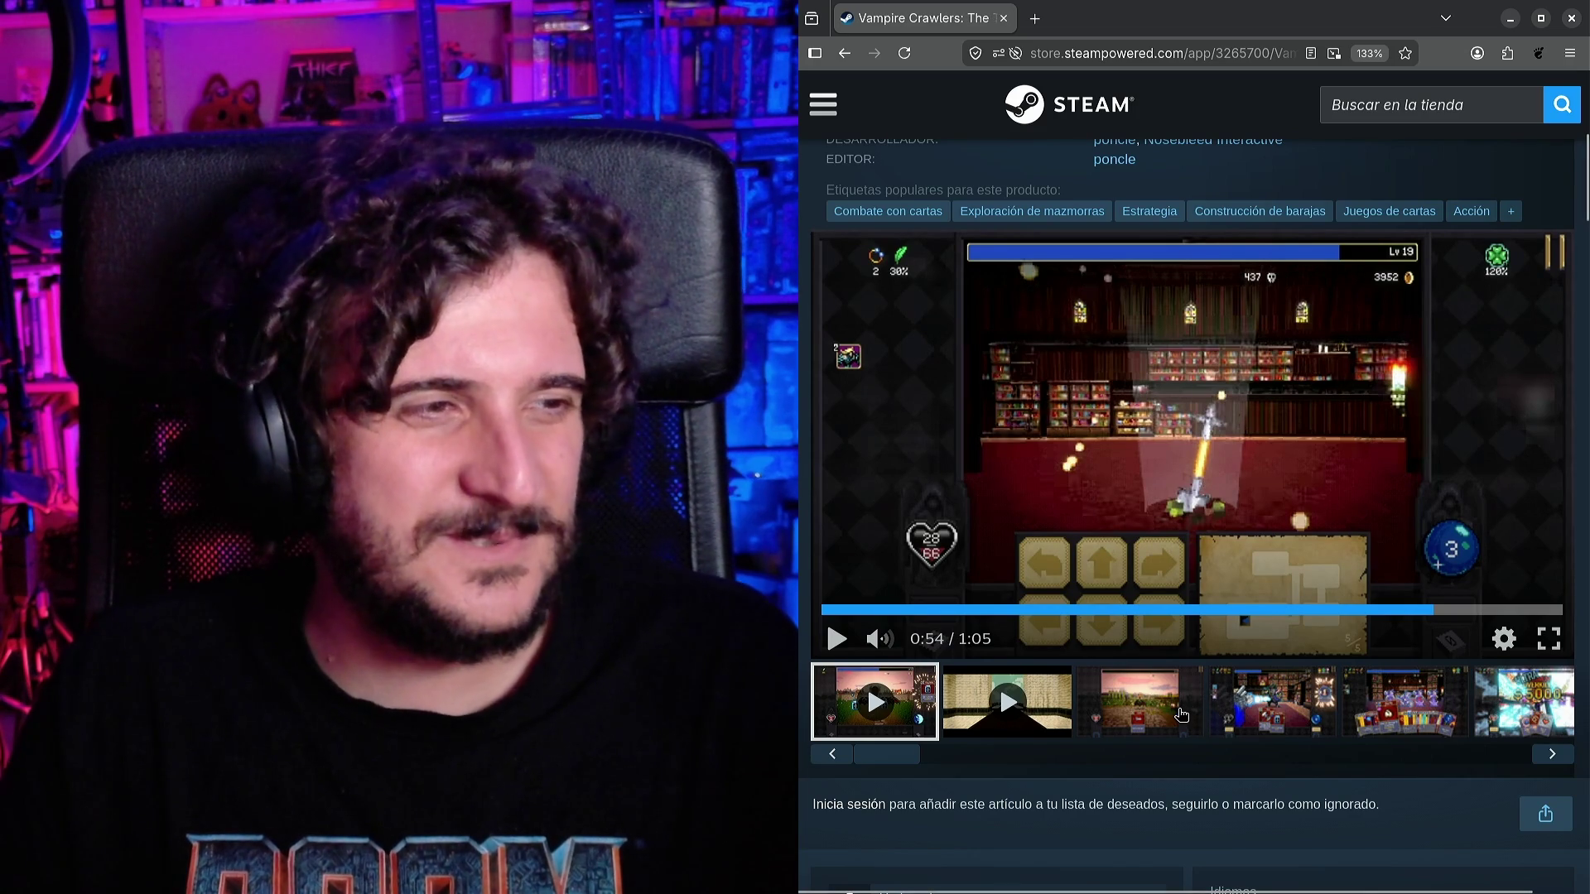
pyautogui.scroll(1, 1182, 713)
pyautogui.scroll(-2, 1180, 717)
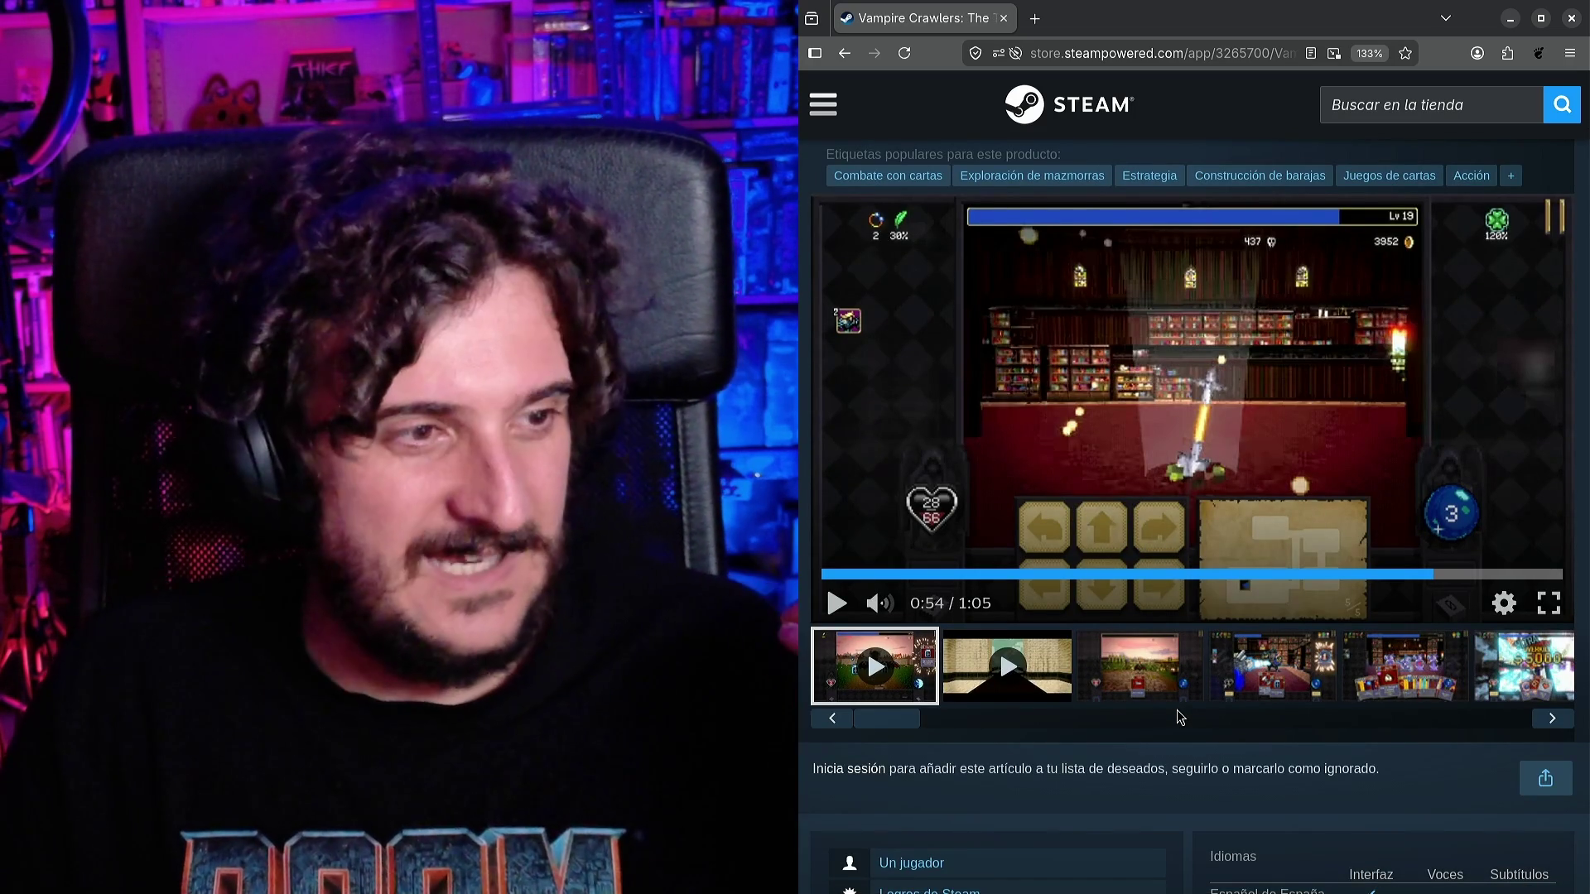
pyautogui.click(1297, 615)
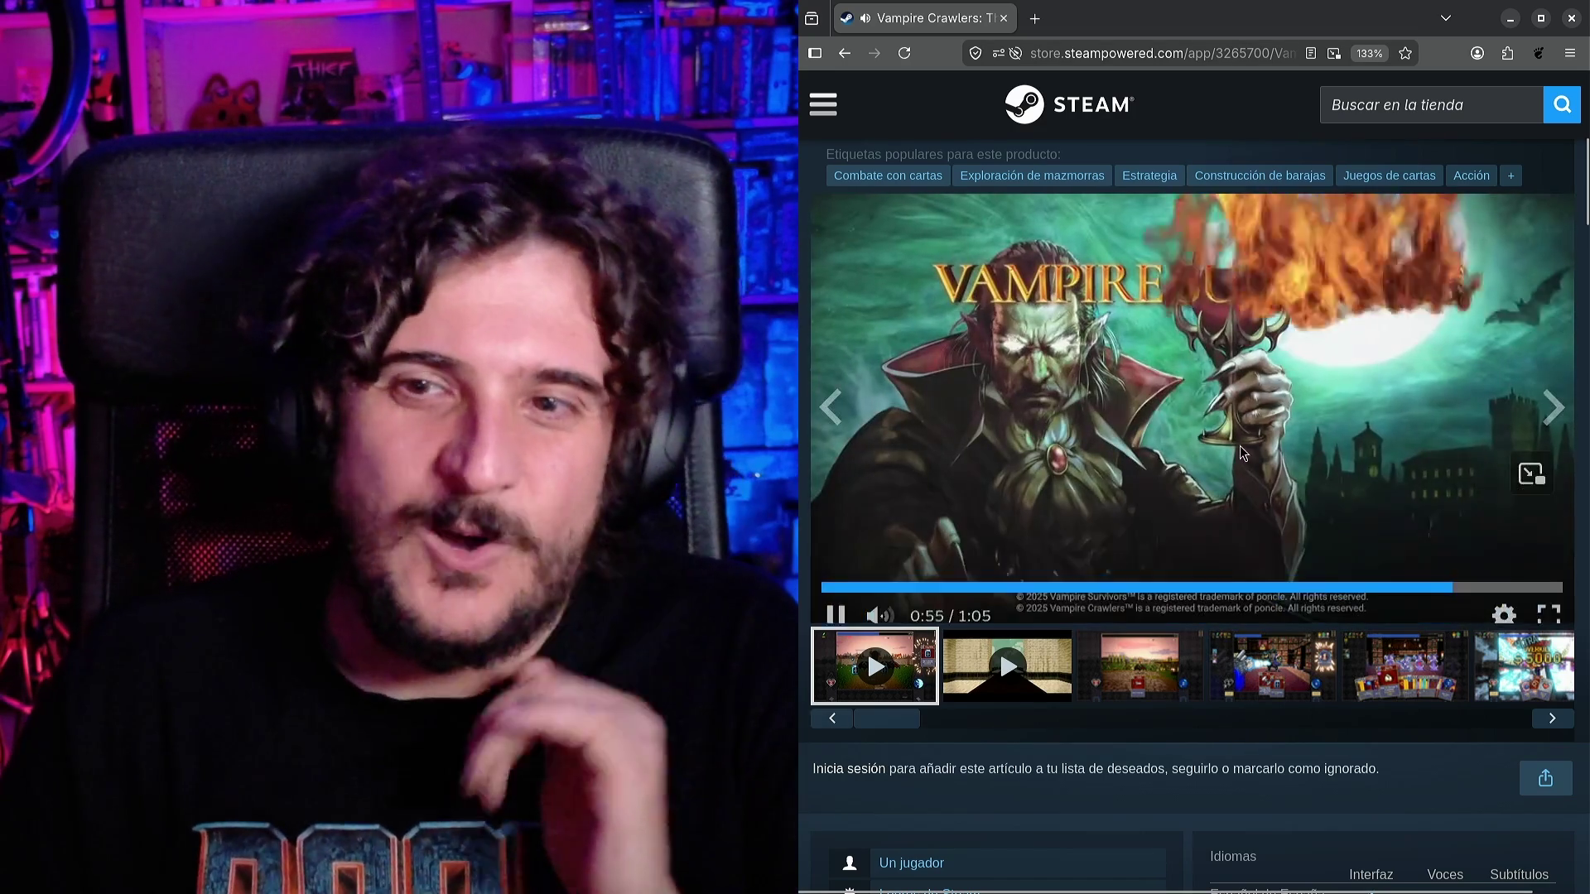
pyautogui.click(1458, 566)
pyautogui.click(1448, 573)
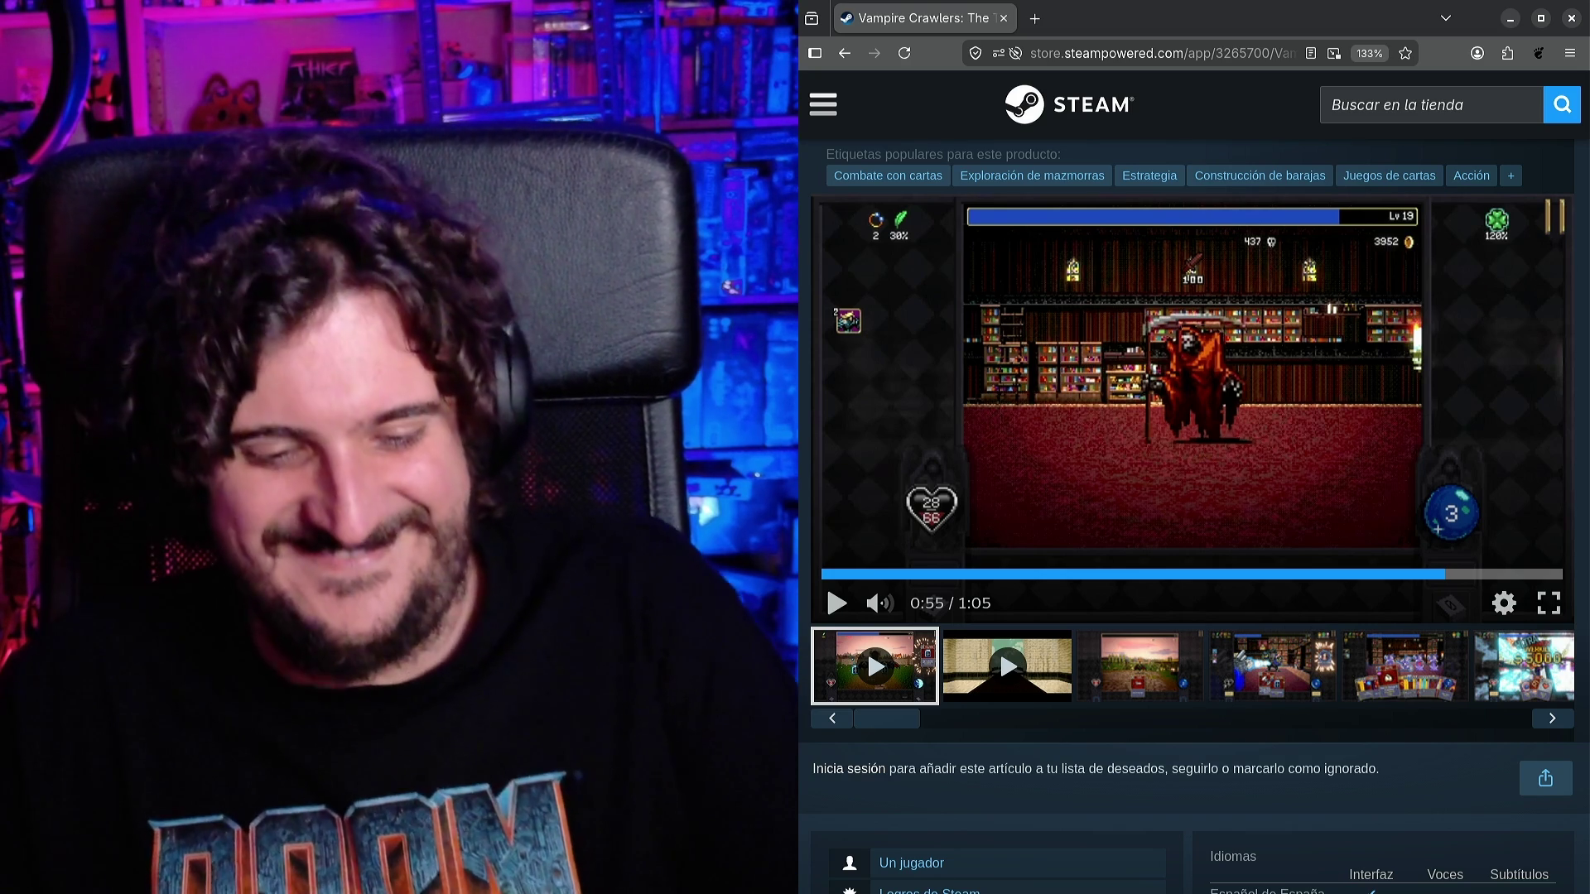
pyautogui.hotkey('alt', 'Tab')
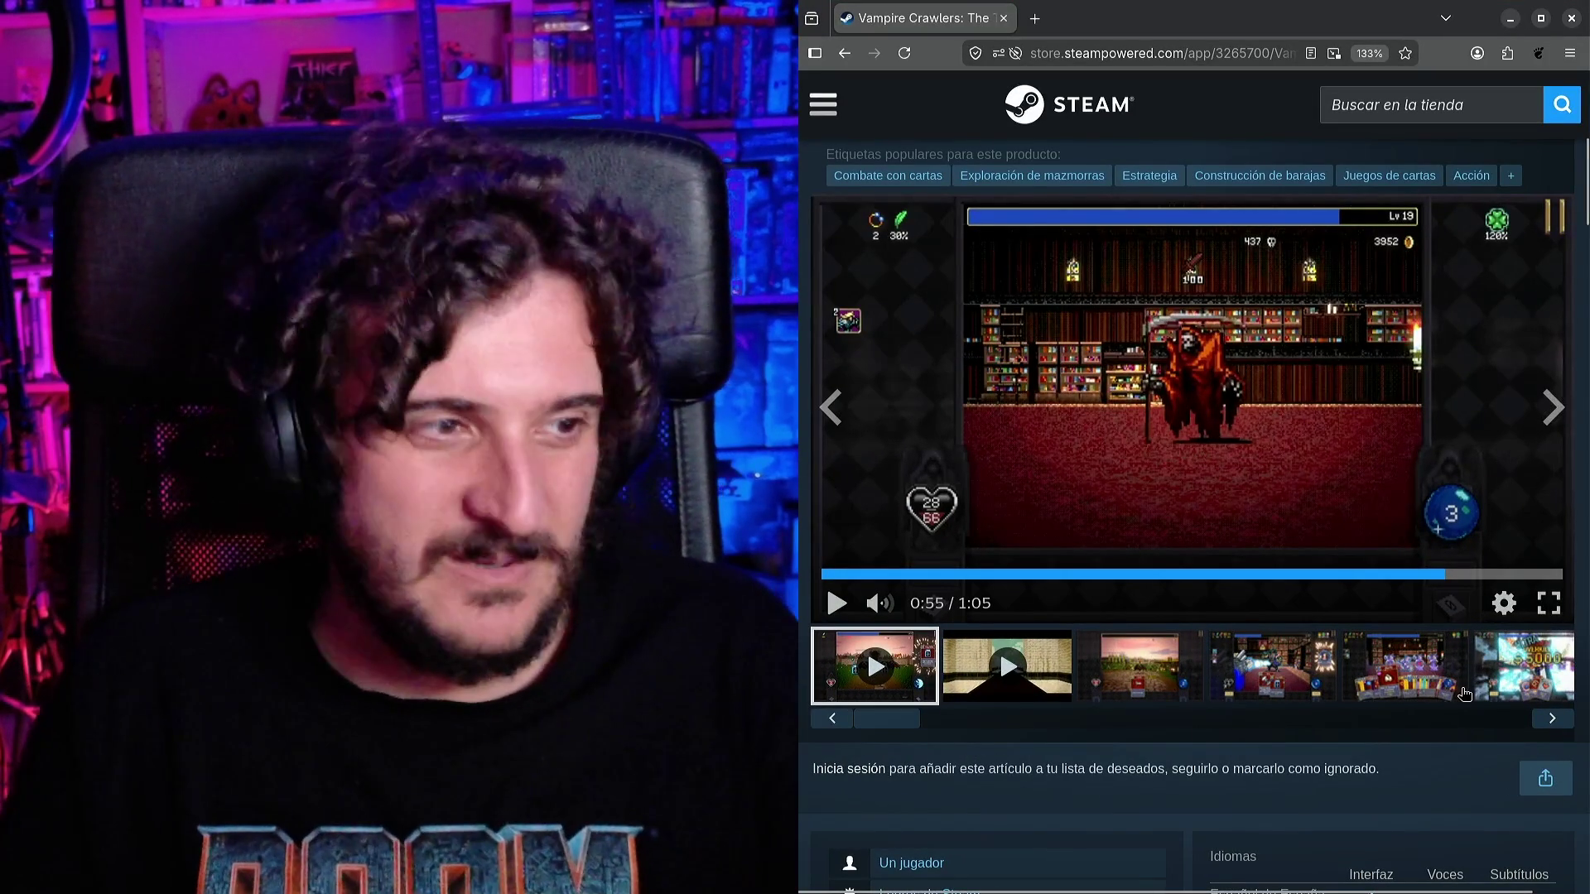
# Flip through the Vampire Crawlers screenshots (overkill, dragon battle, market, Choose a Gem), then load the 0:52 trailer.
pyautogui.click(1321, 669)
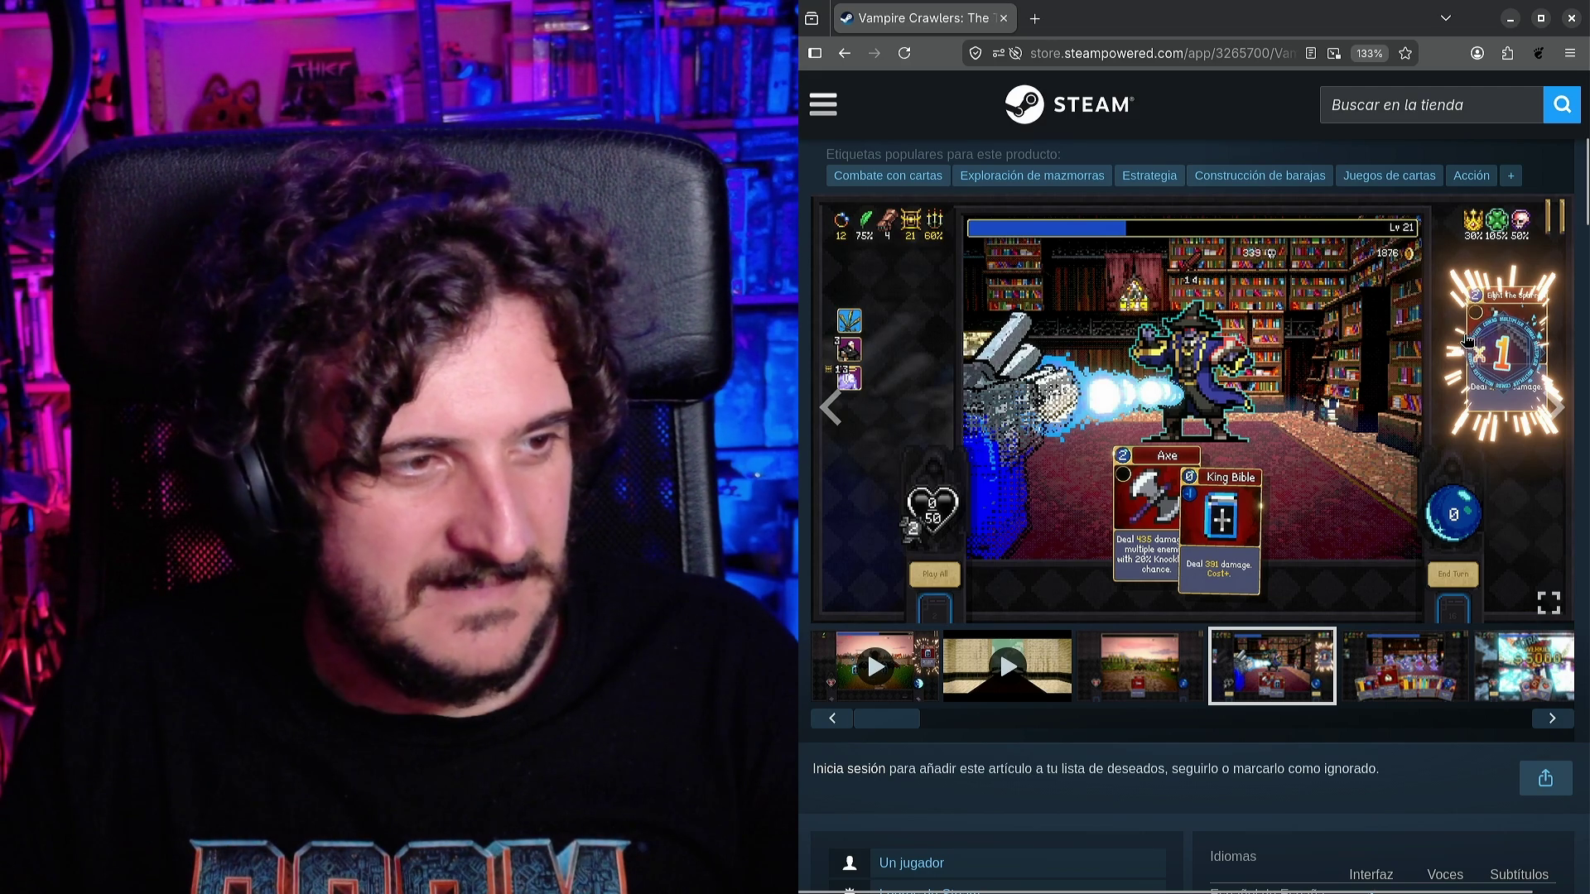
pyautogui.click(1398, 679)
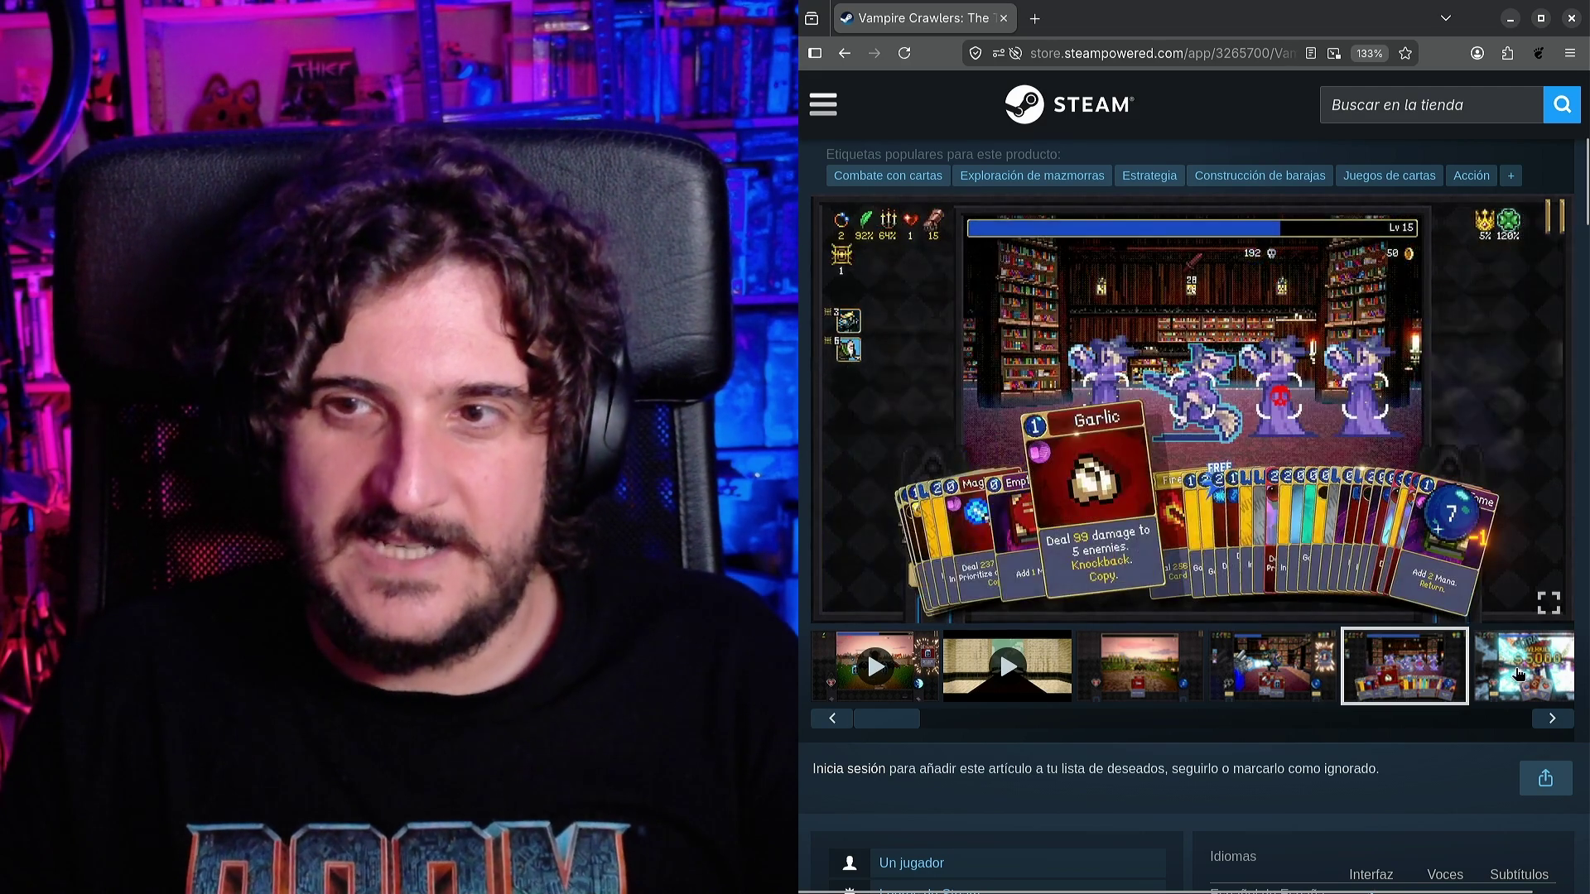
pyautogui.click(1526, 678)
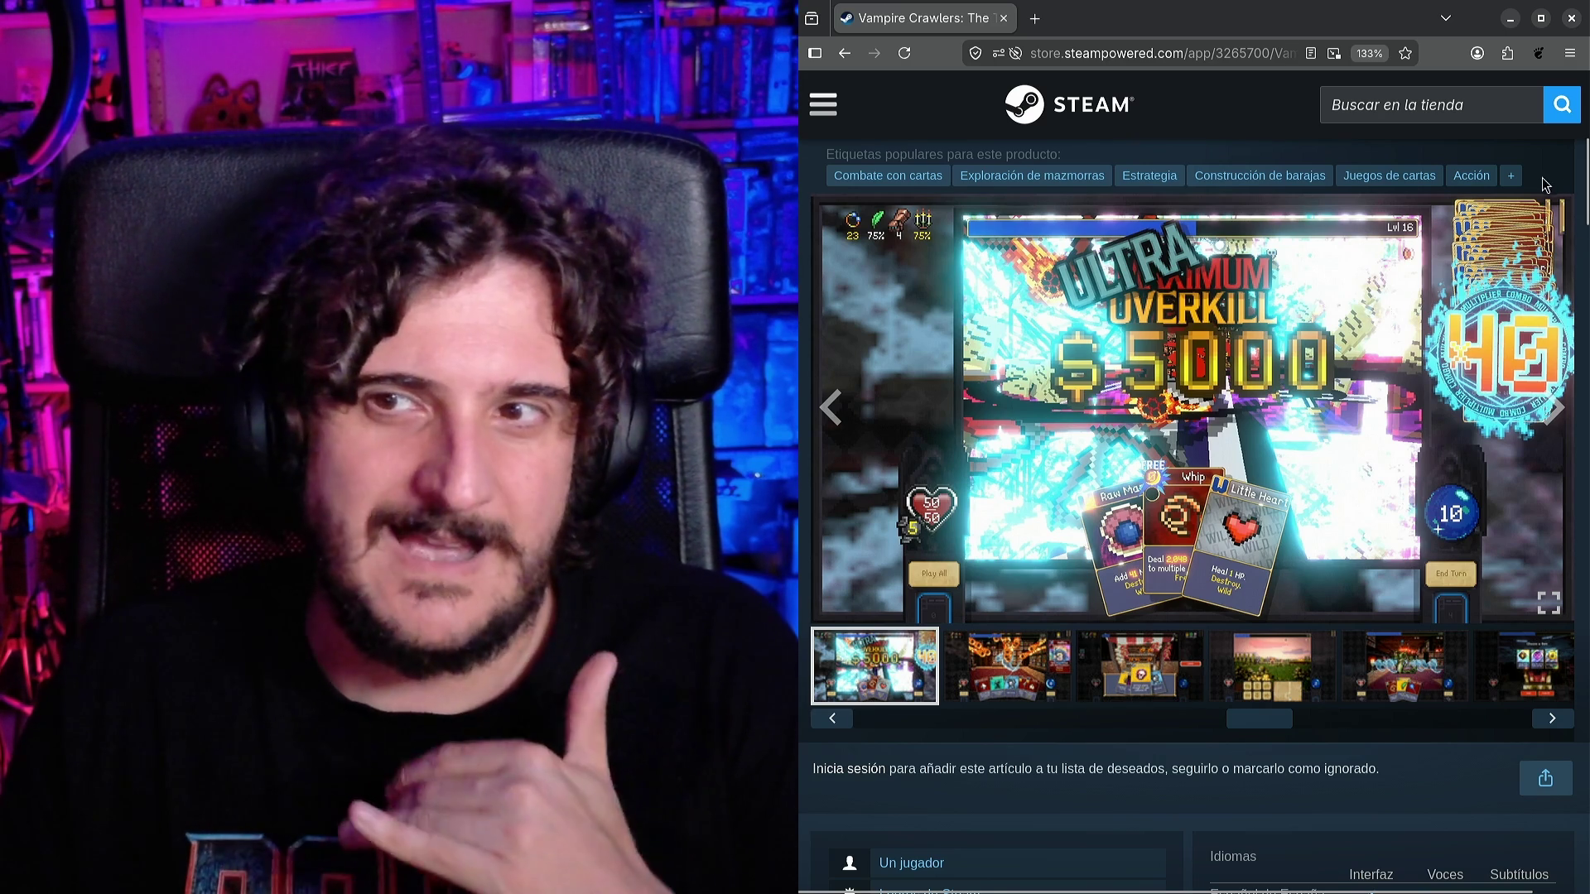
pyautogui.click(1403, 685)
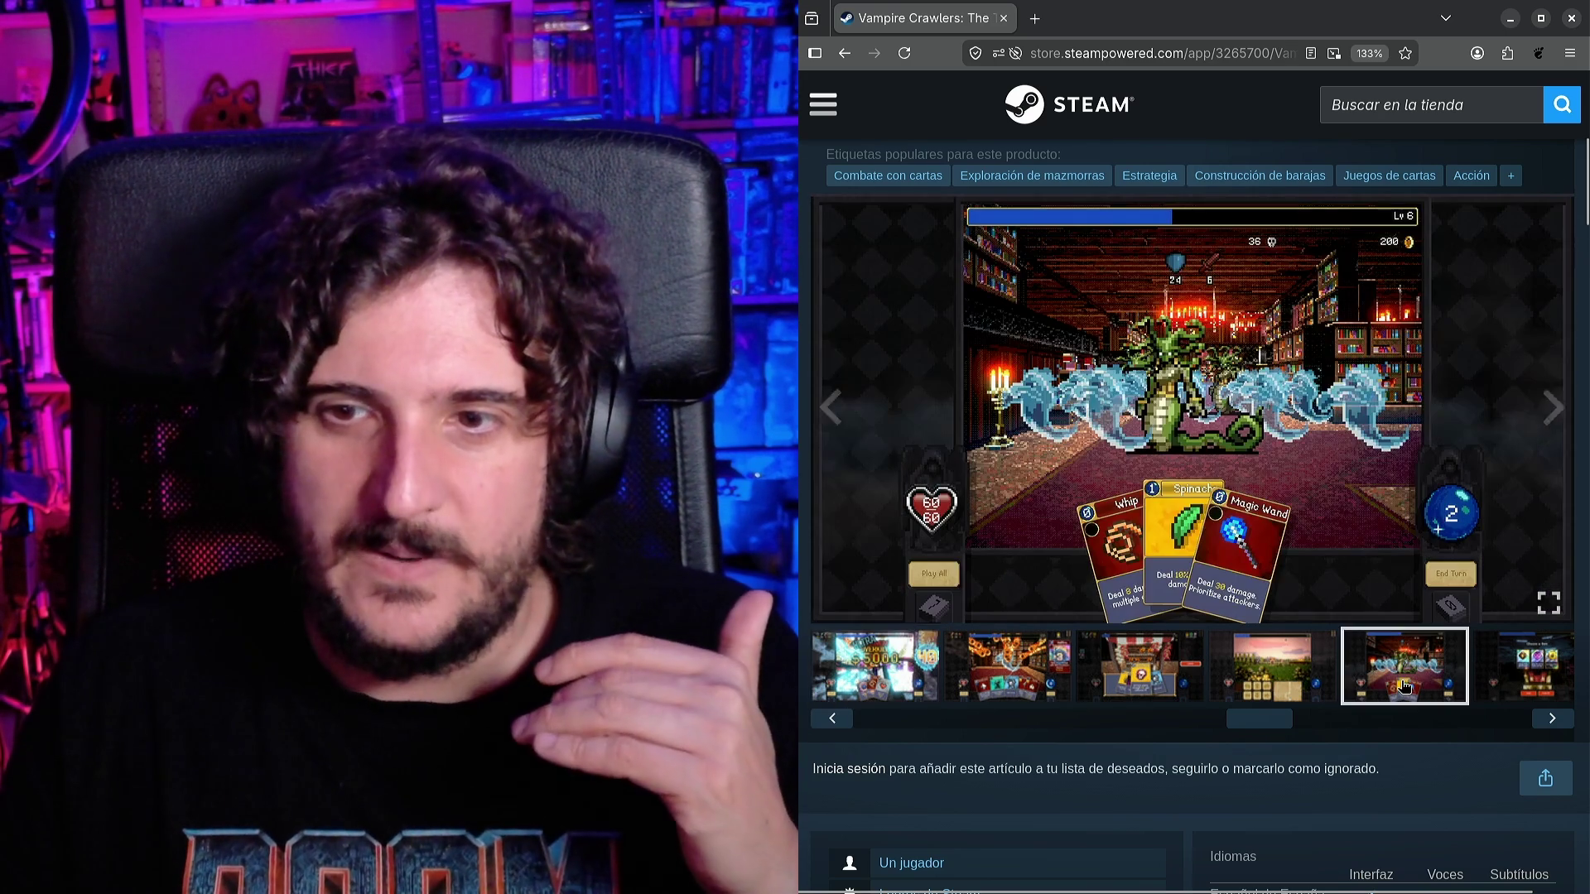
pyautogui.click(1276, 679)
pyautogui.press('Left')
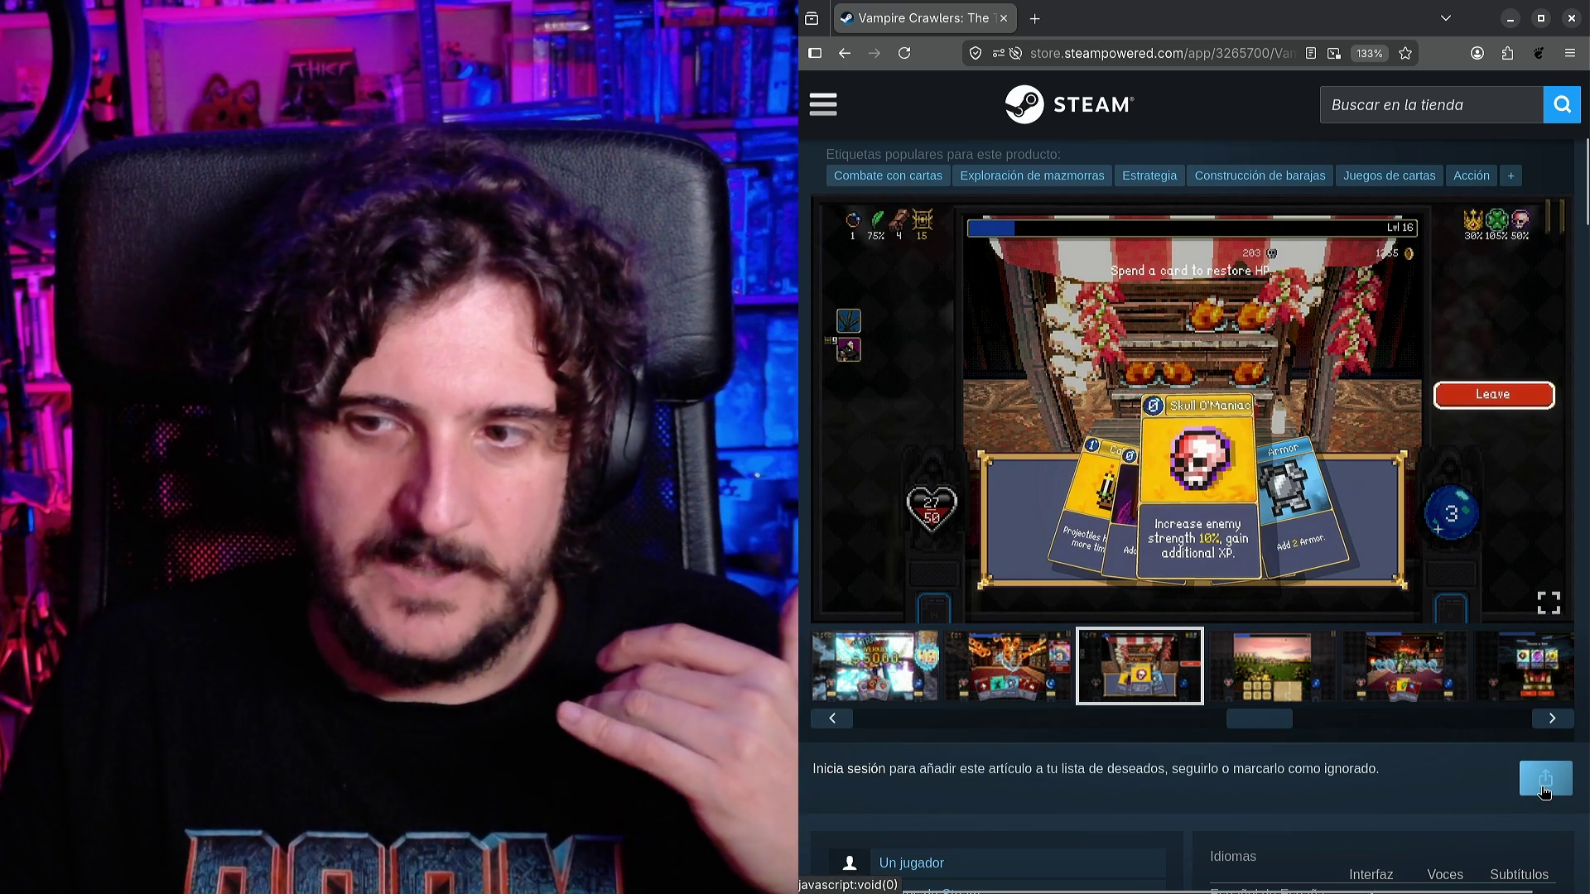
pyautogui.click(1407, 657)
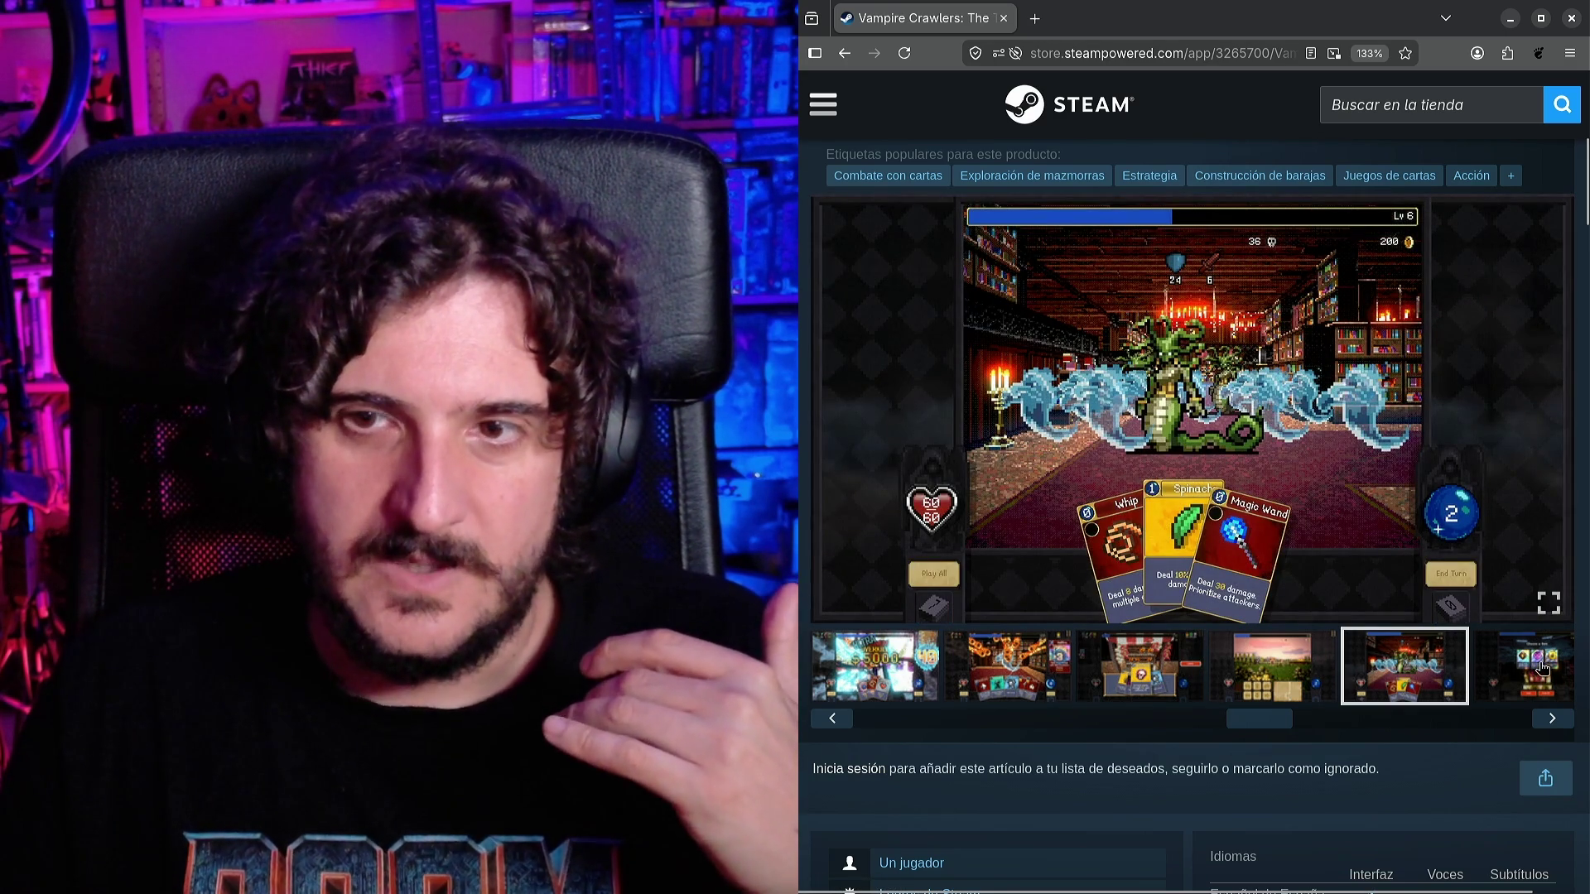
pyautogui.click(1542, 667)
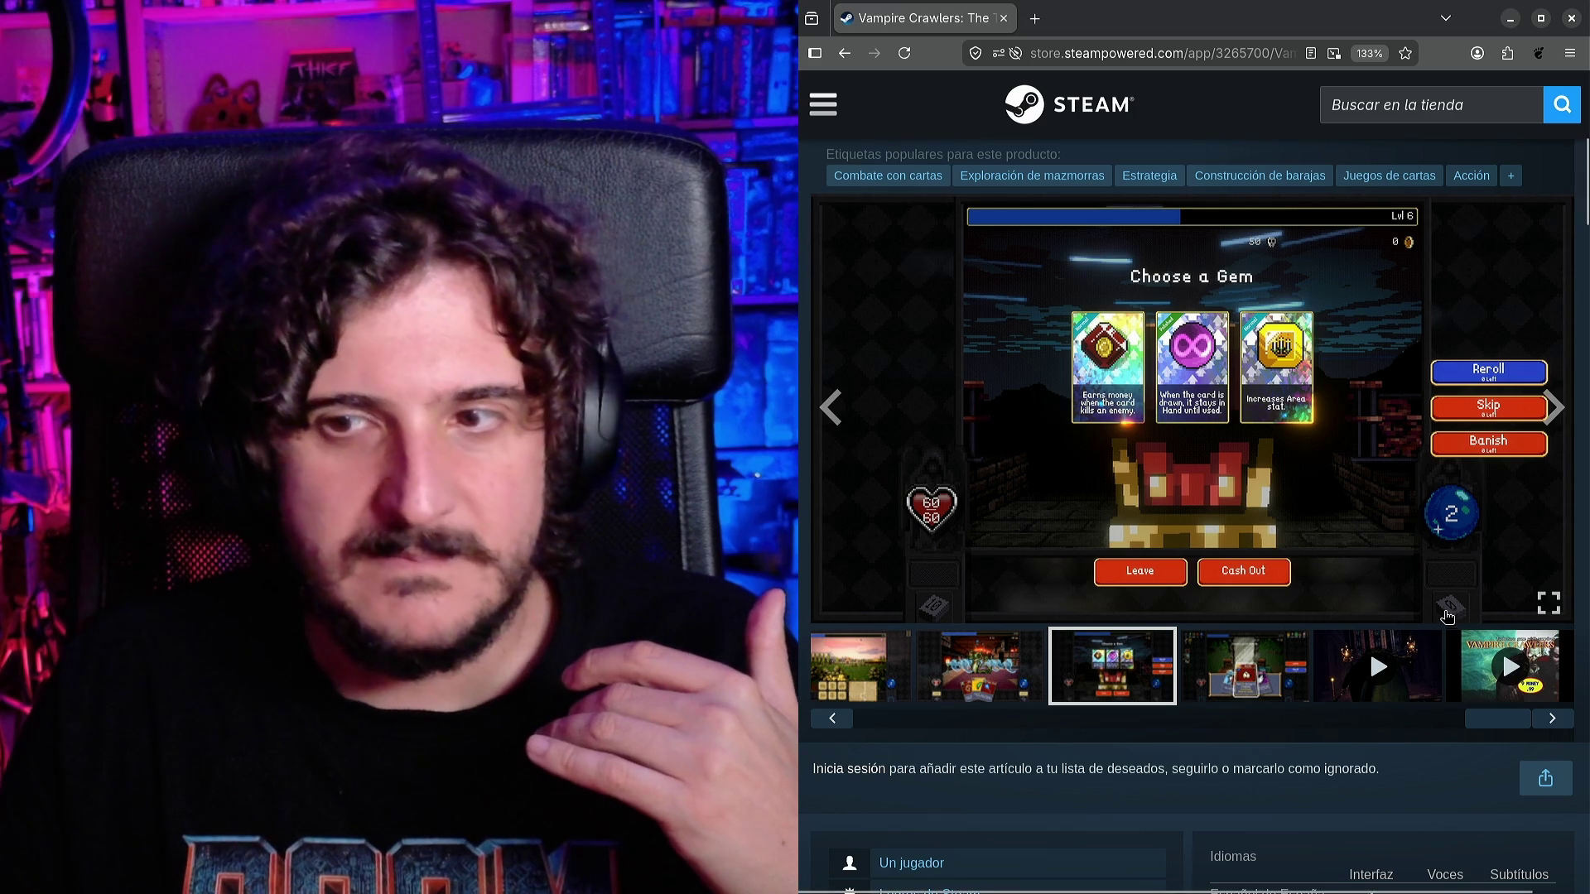
pyautogui.click(1504, 679)
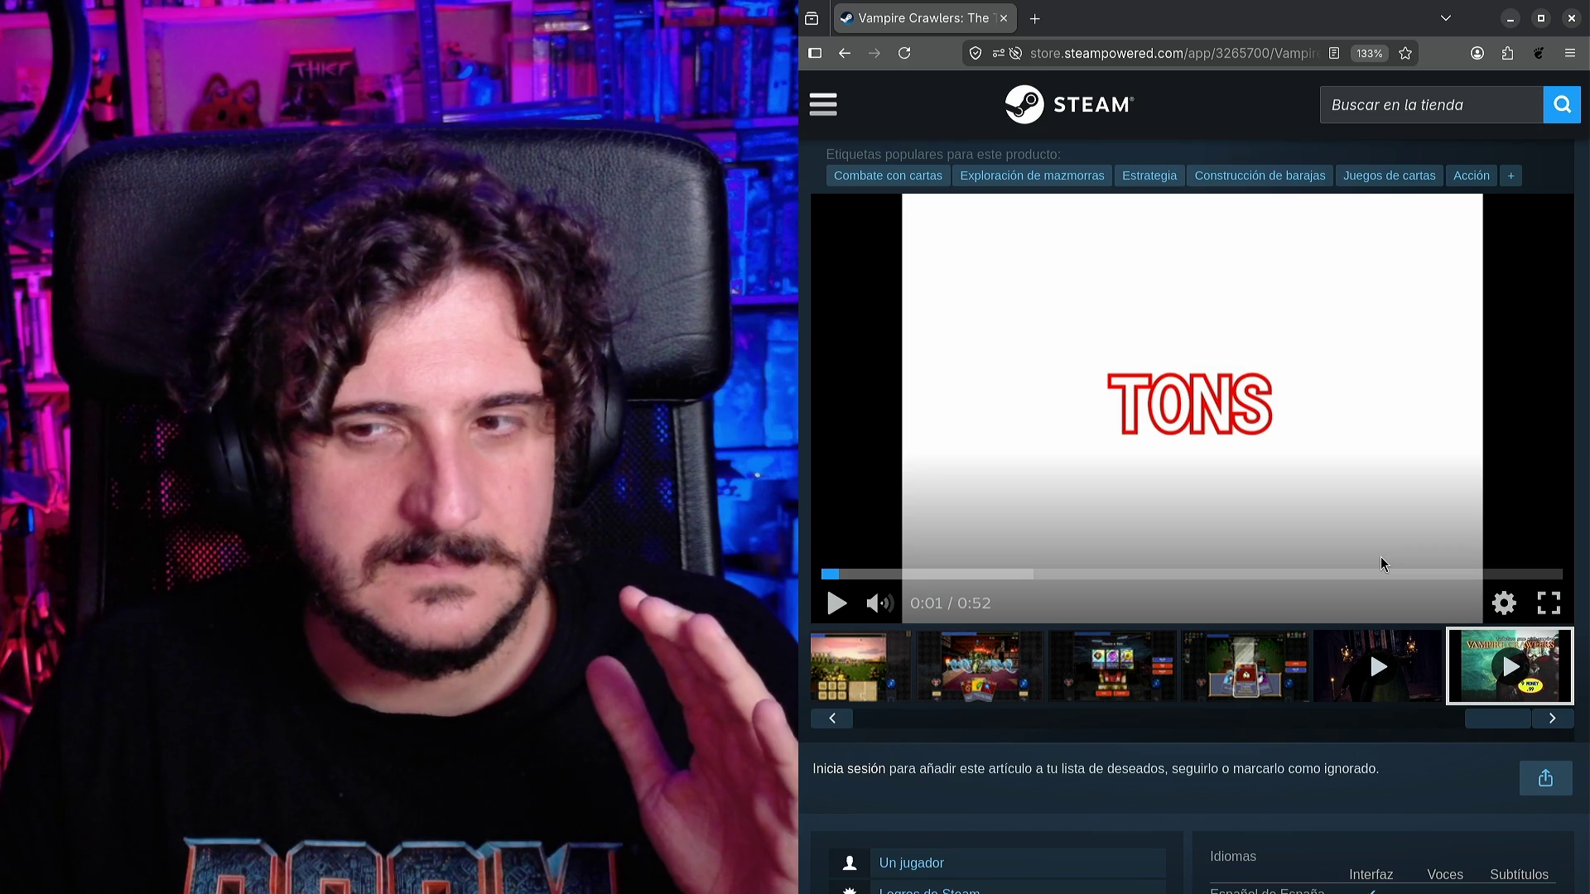
# Play the 0:52 Vampire Crawlers trailer from the start, pausing at 0:38, resuming, then pausing near 0:47.
pyautogui.scroll(1, 831, 614)
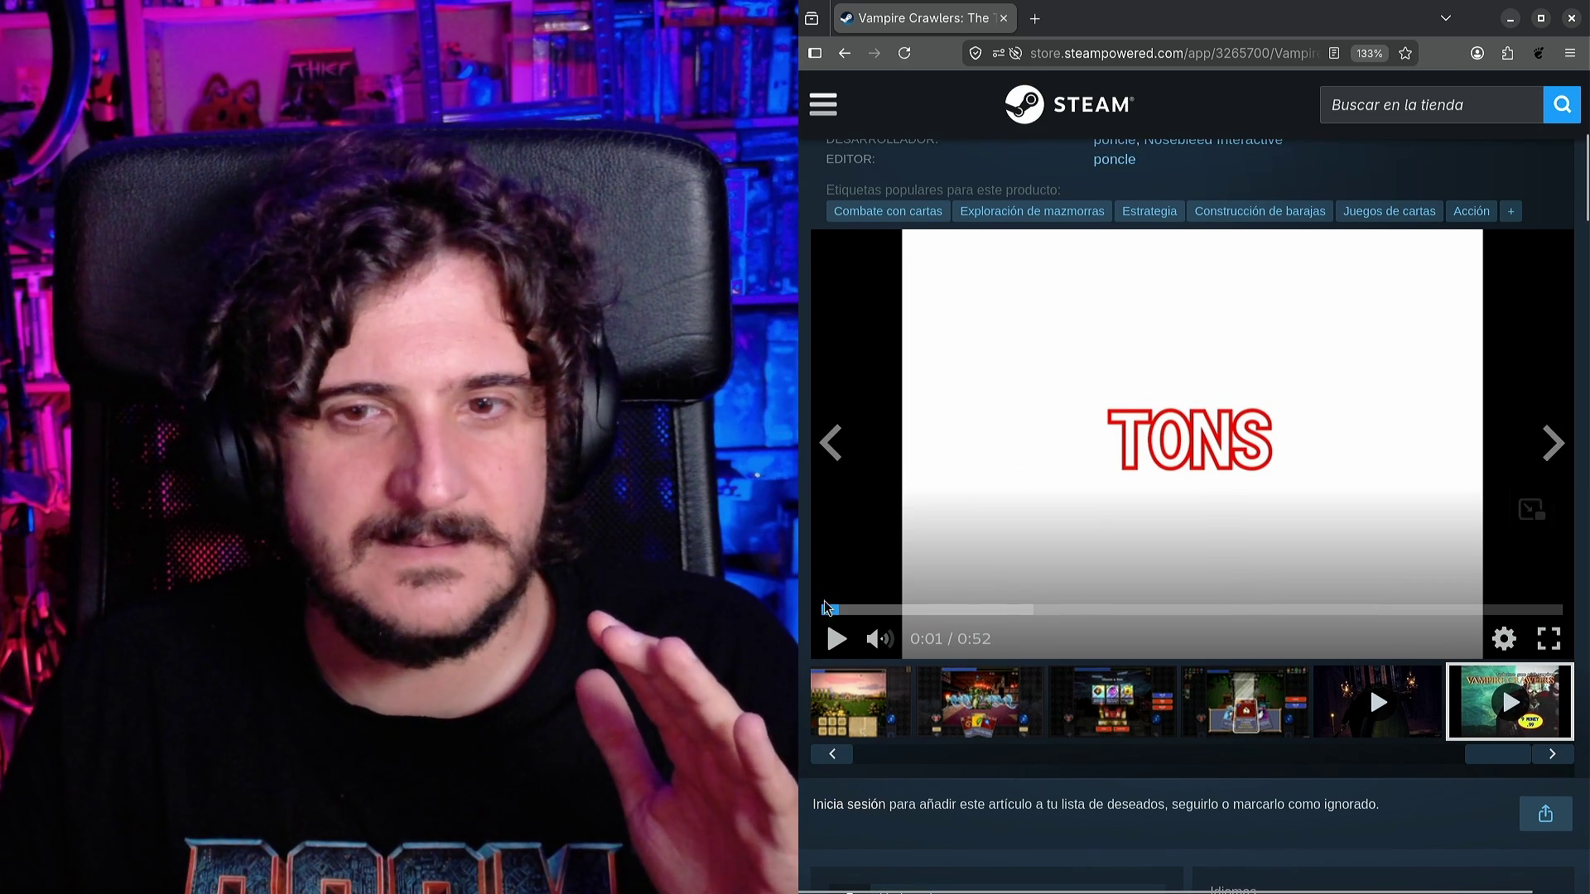
pyautogui.click(830, 611)
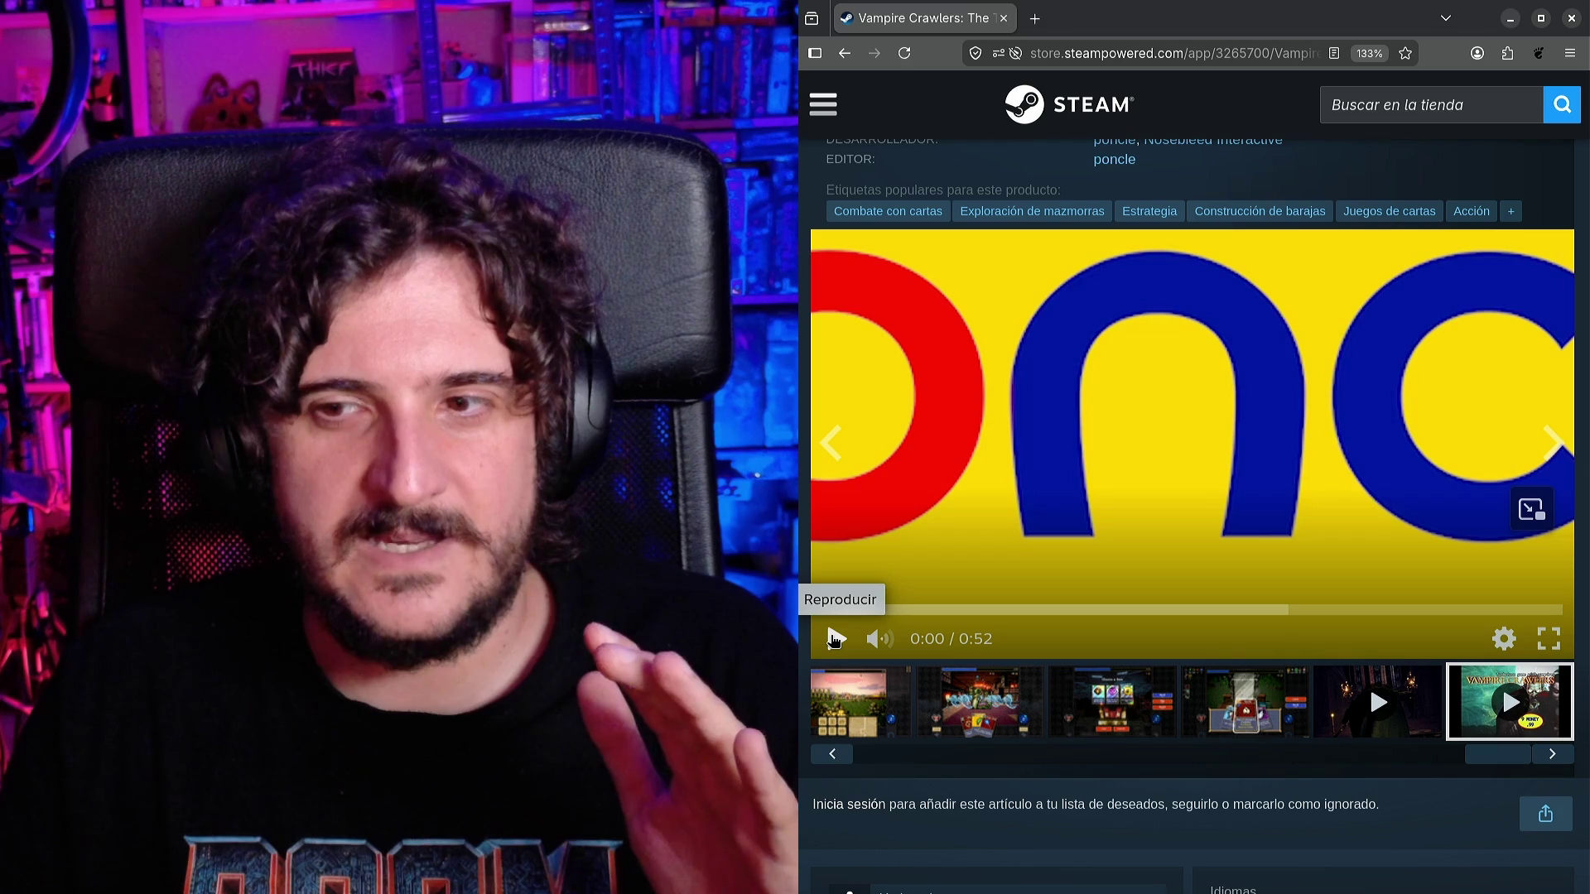
pyautogui.click(834, 639)
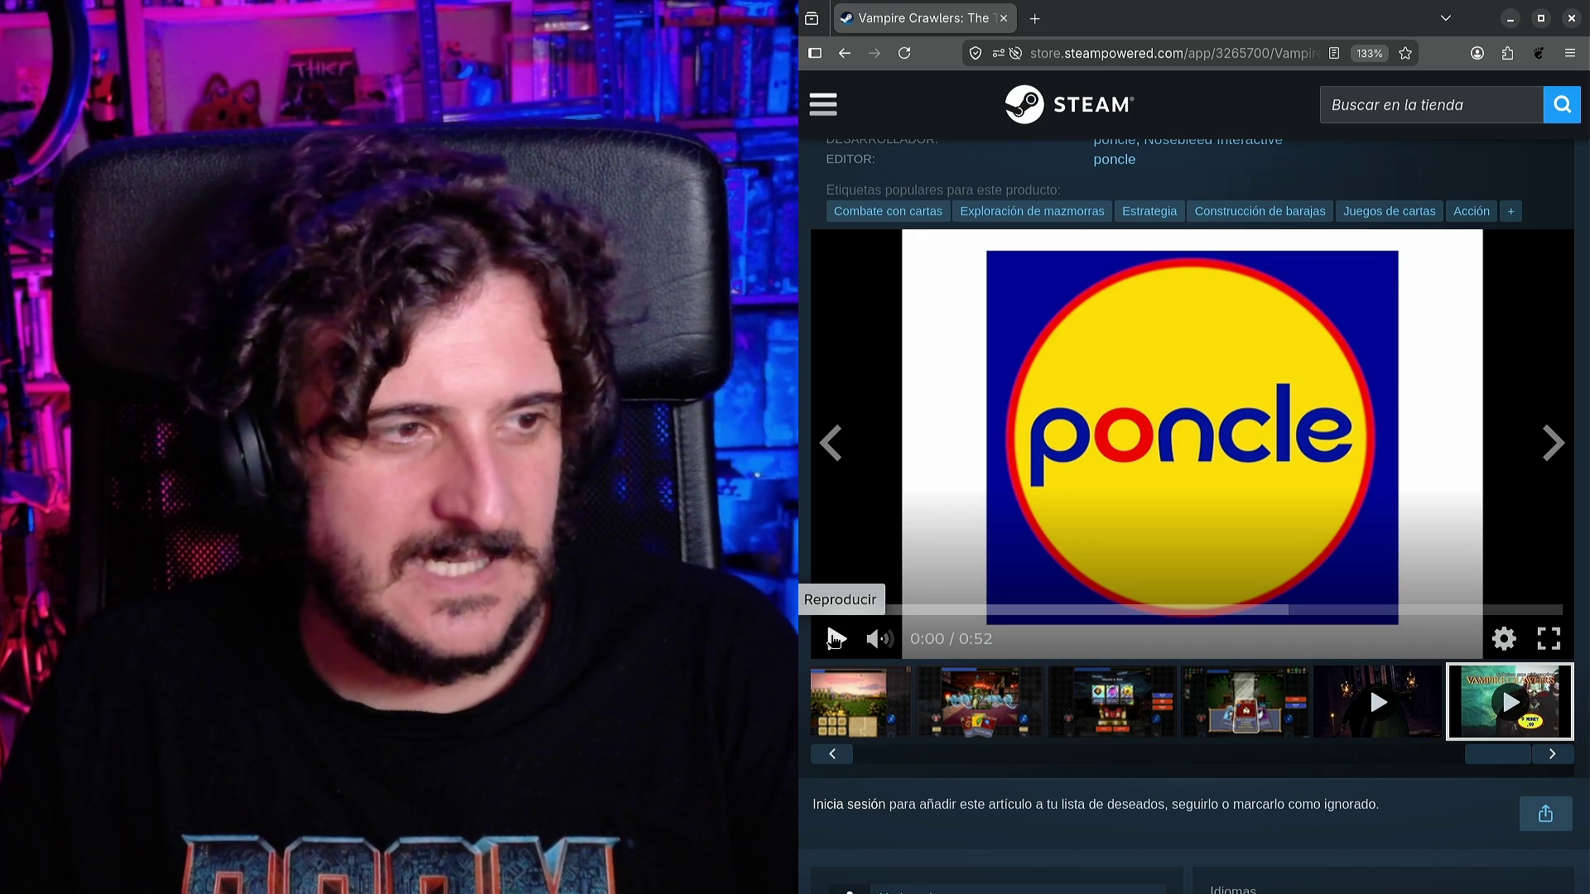
pyautogui.click(835, 638)
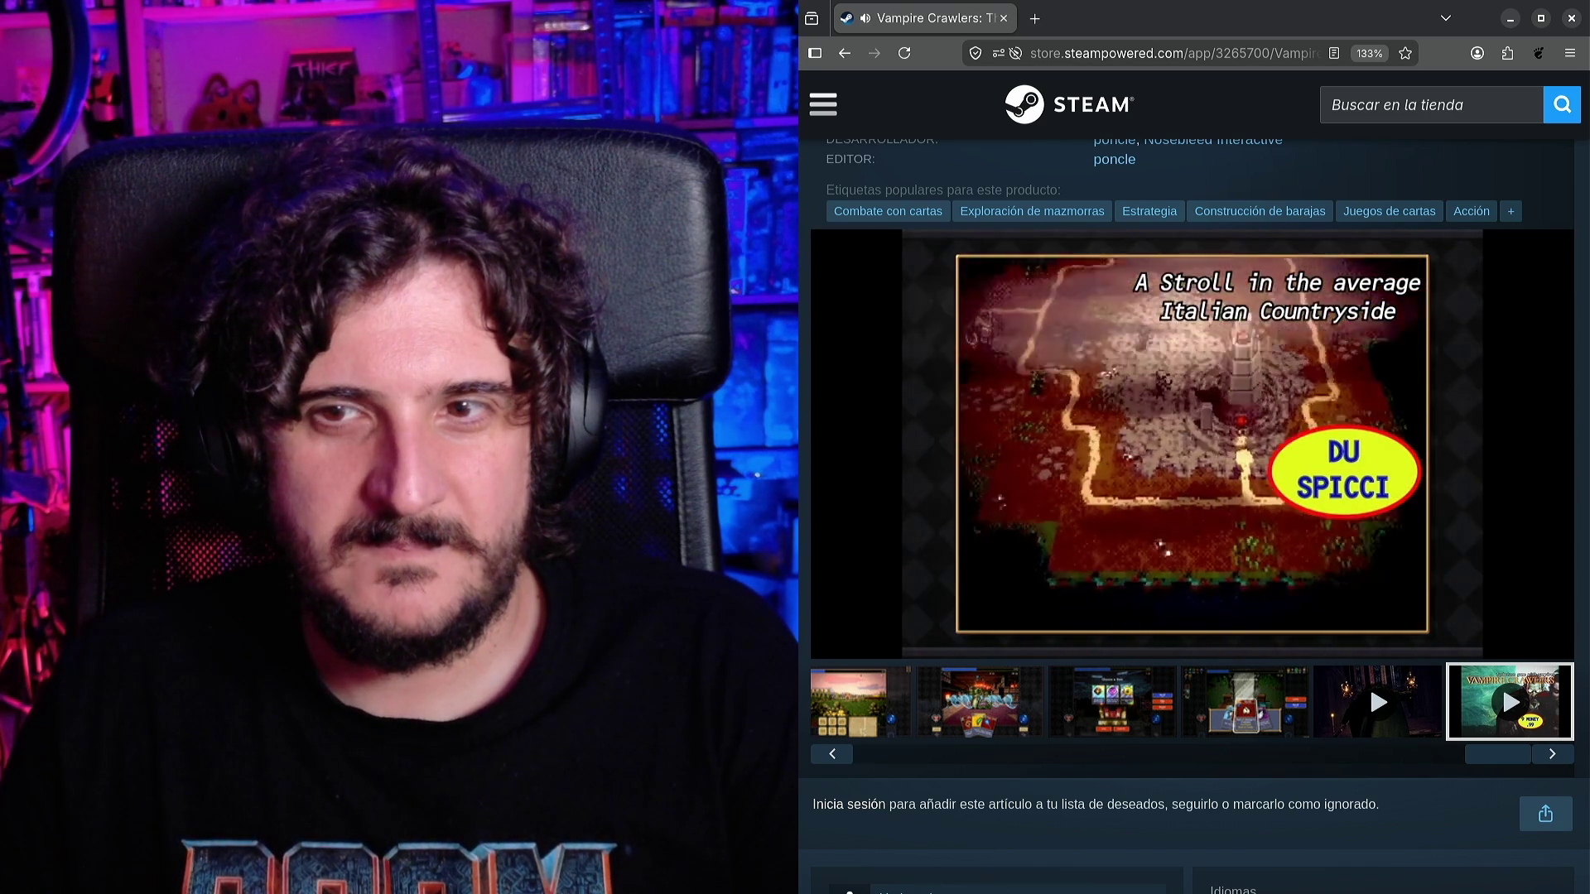
pyautogui.click(835, 643)
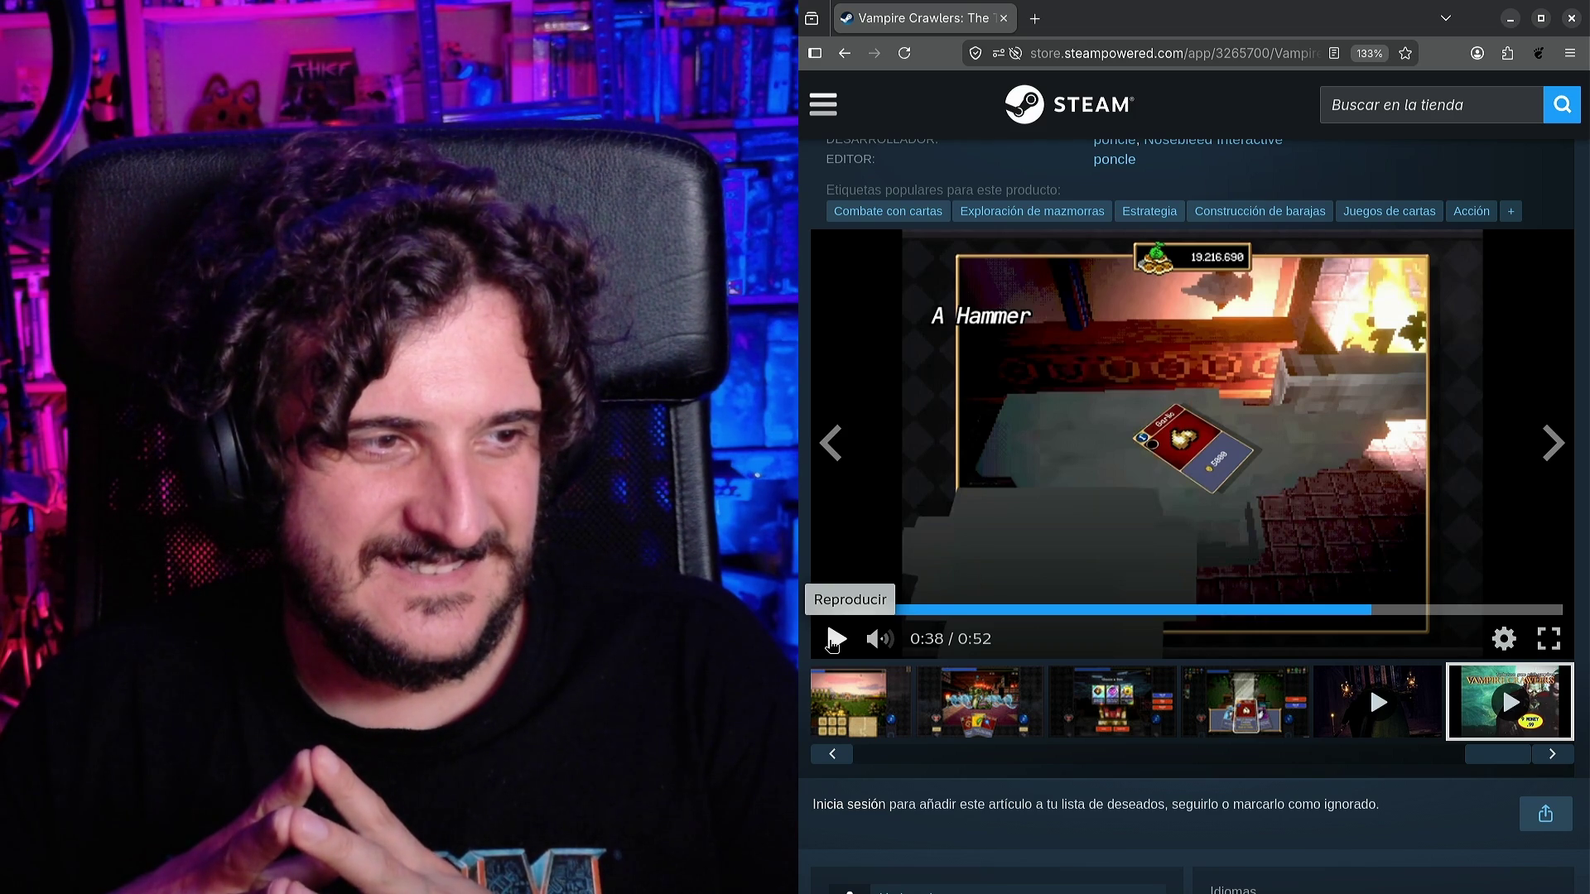
pyautogui.click(833, 640)
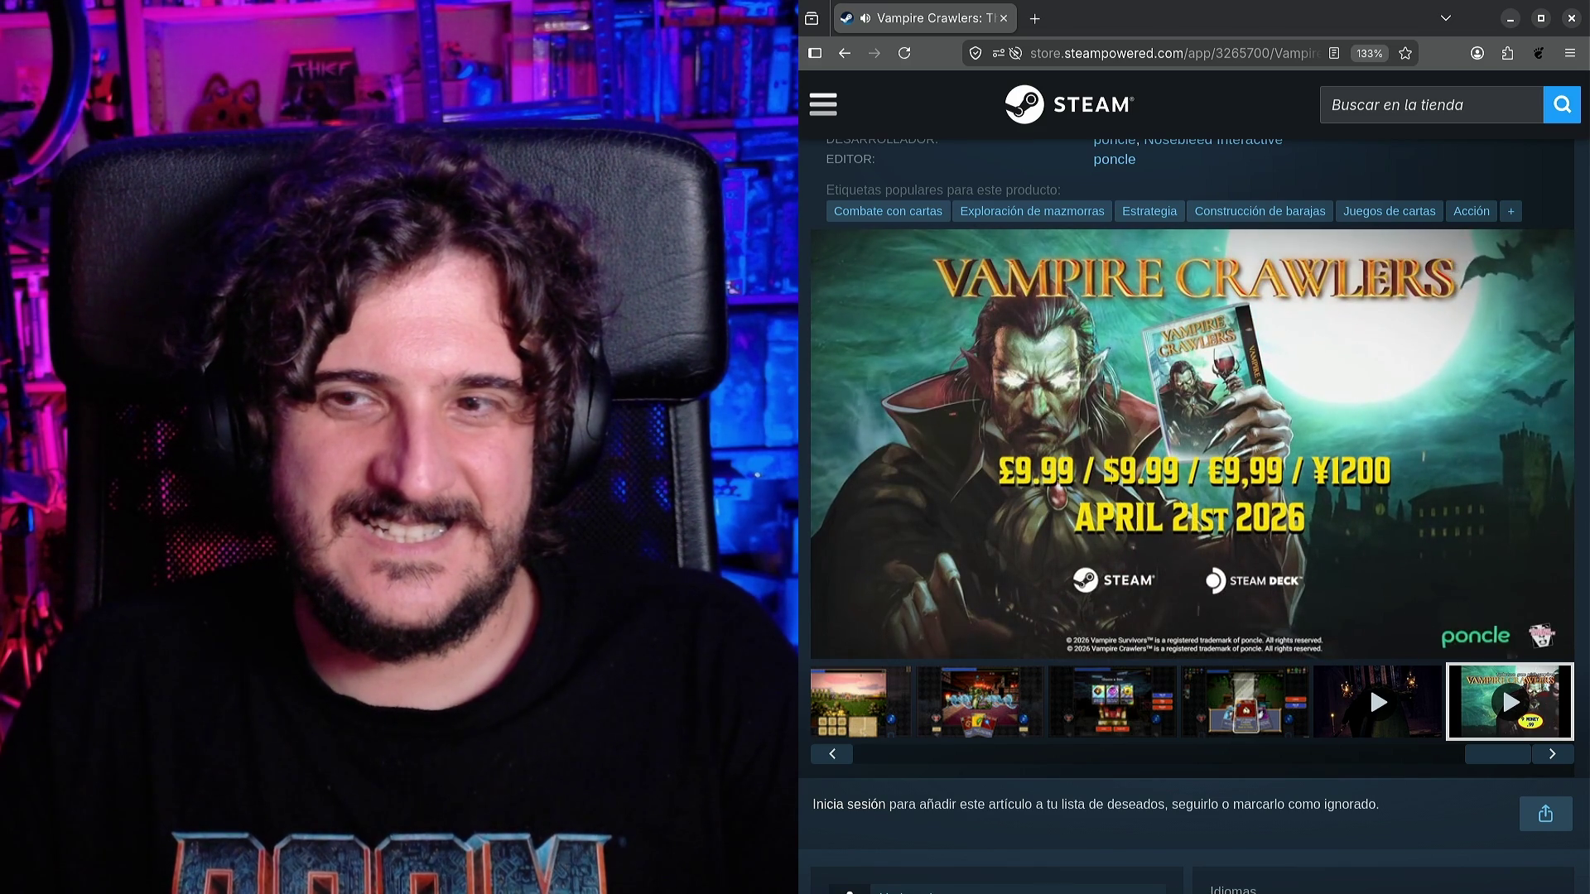
pyautogui.click(1473, 586)
# Watch the Vampire Survivors announce video almost to the end, pausing it once along the way.
pyautogui.click(1403, 690)
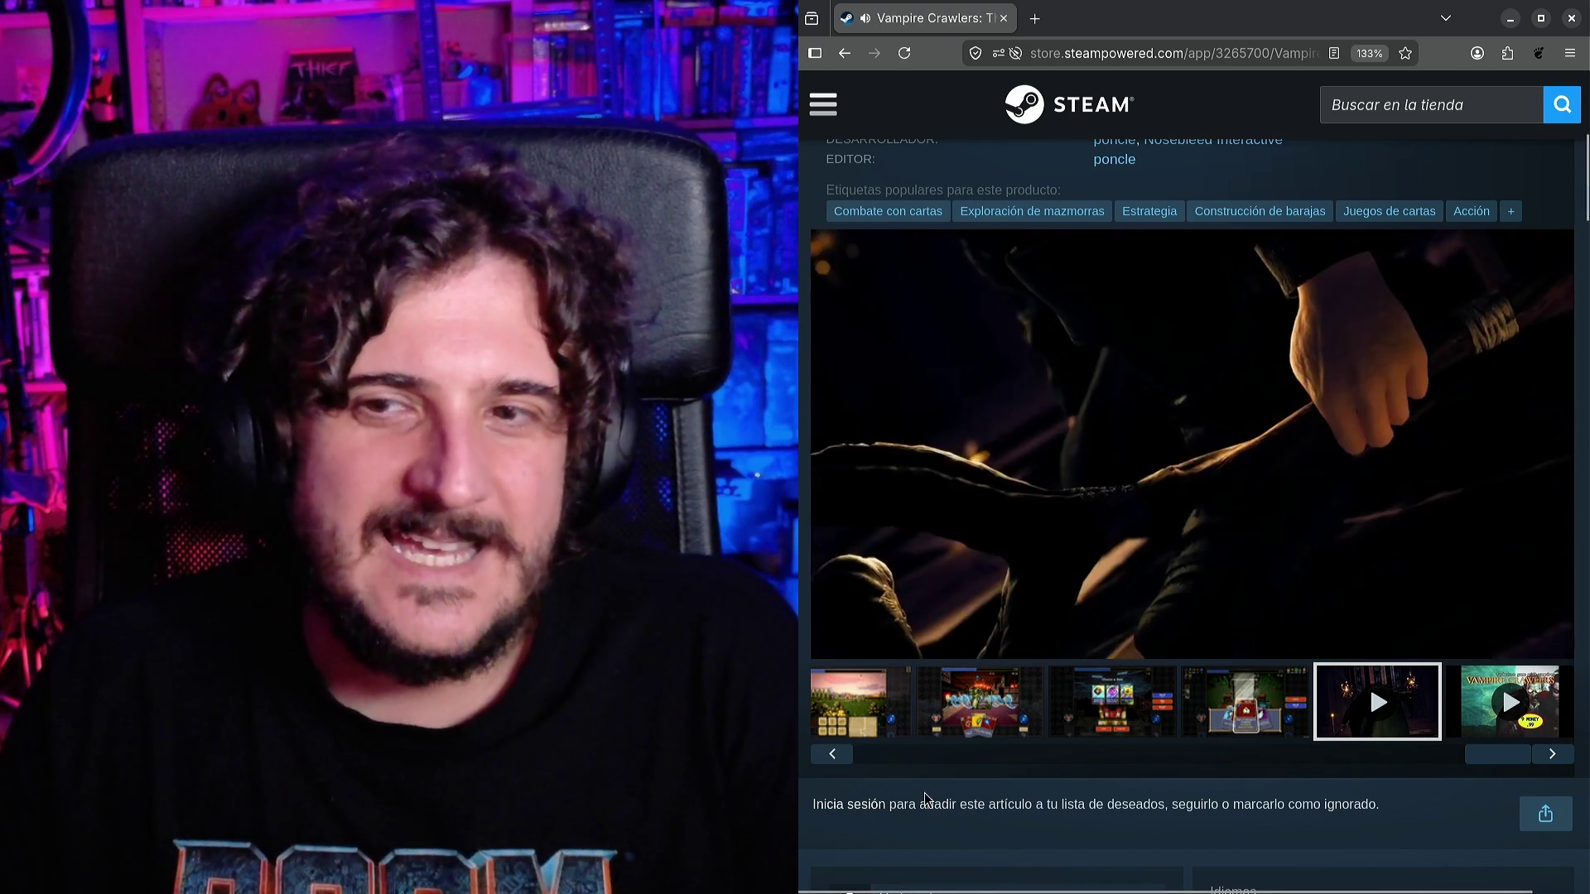
pyautogui.click(1262, 528)
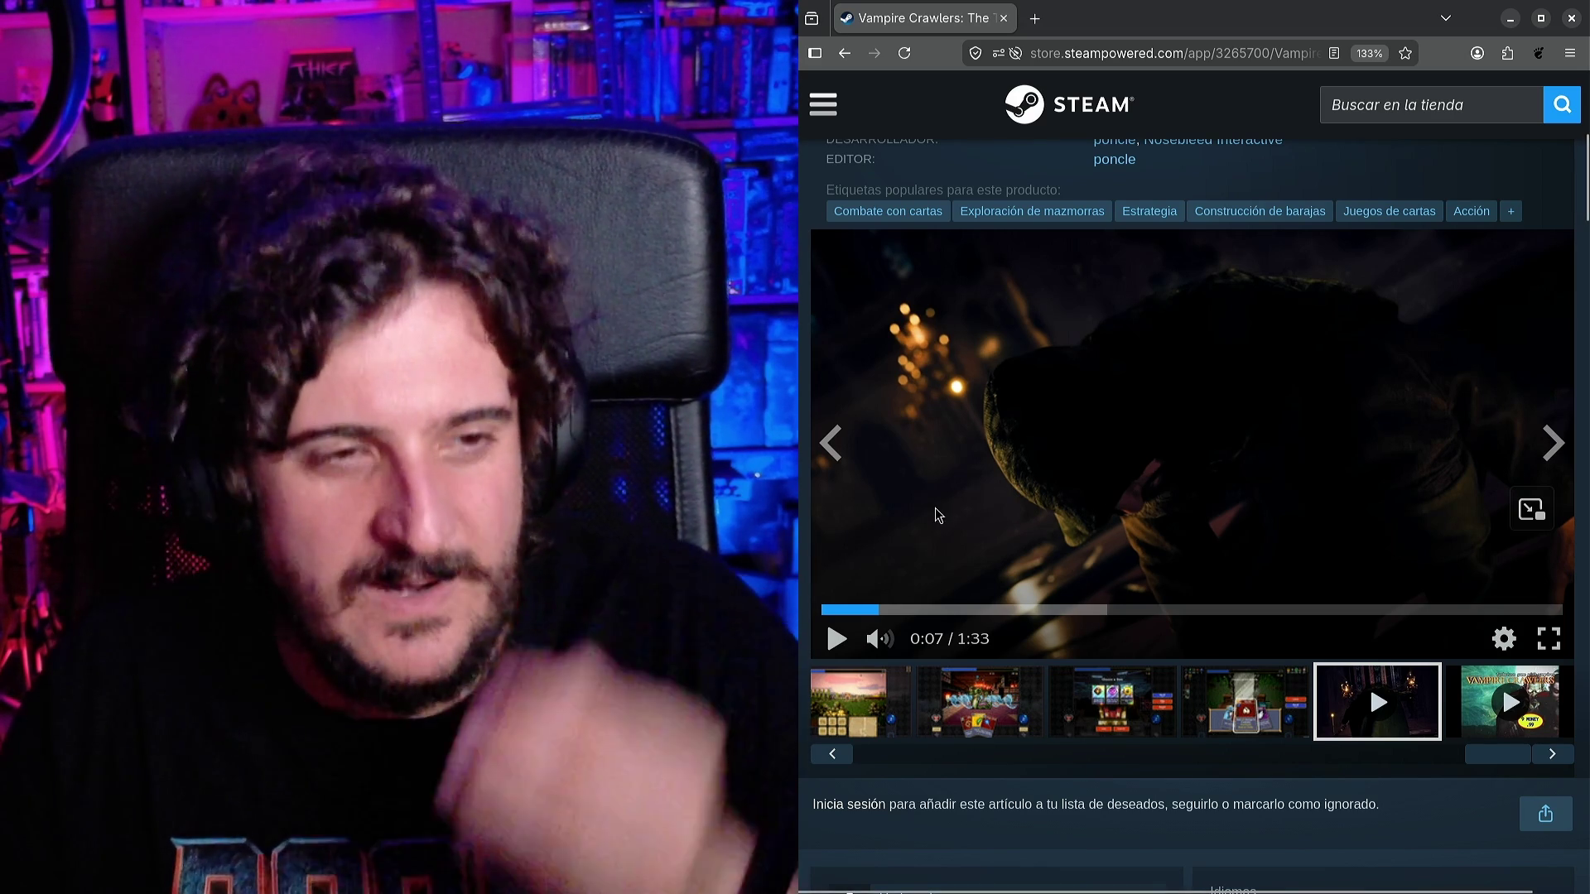
pyautogui.click(836, 638)
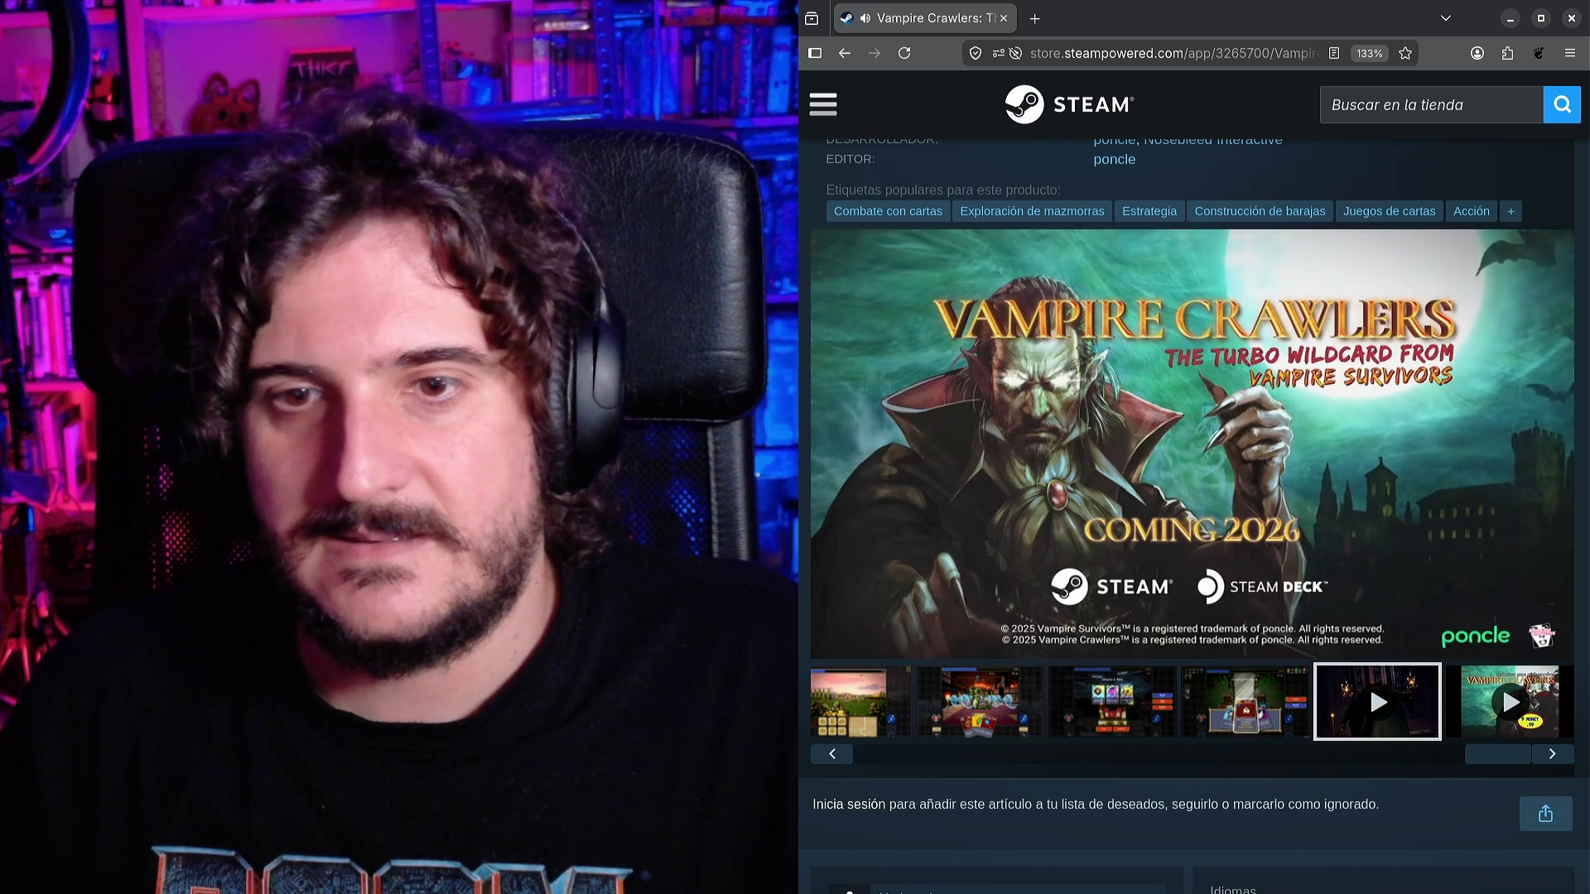
pyautogui.click(1349, 485)
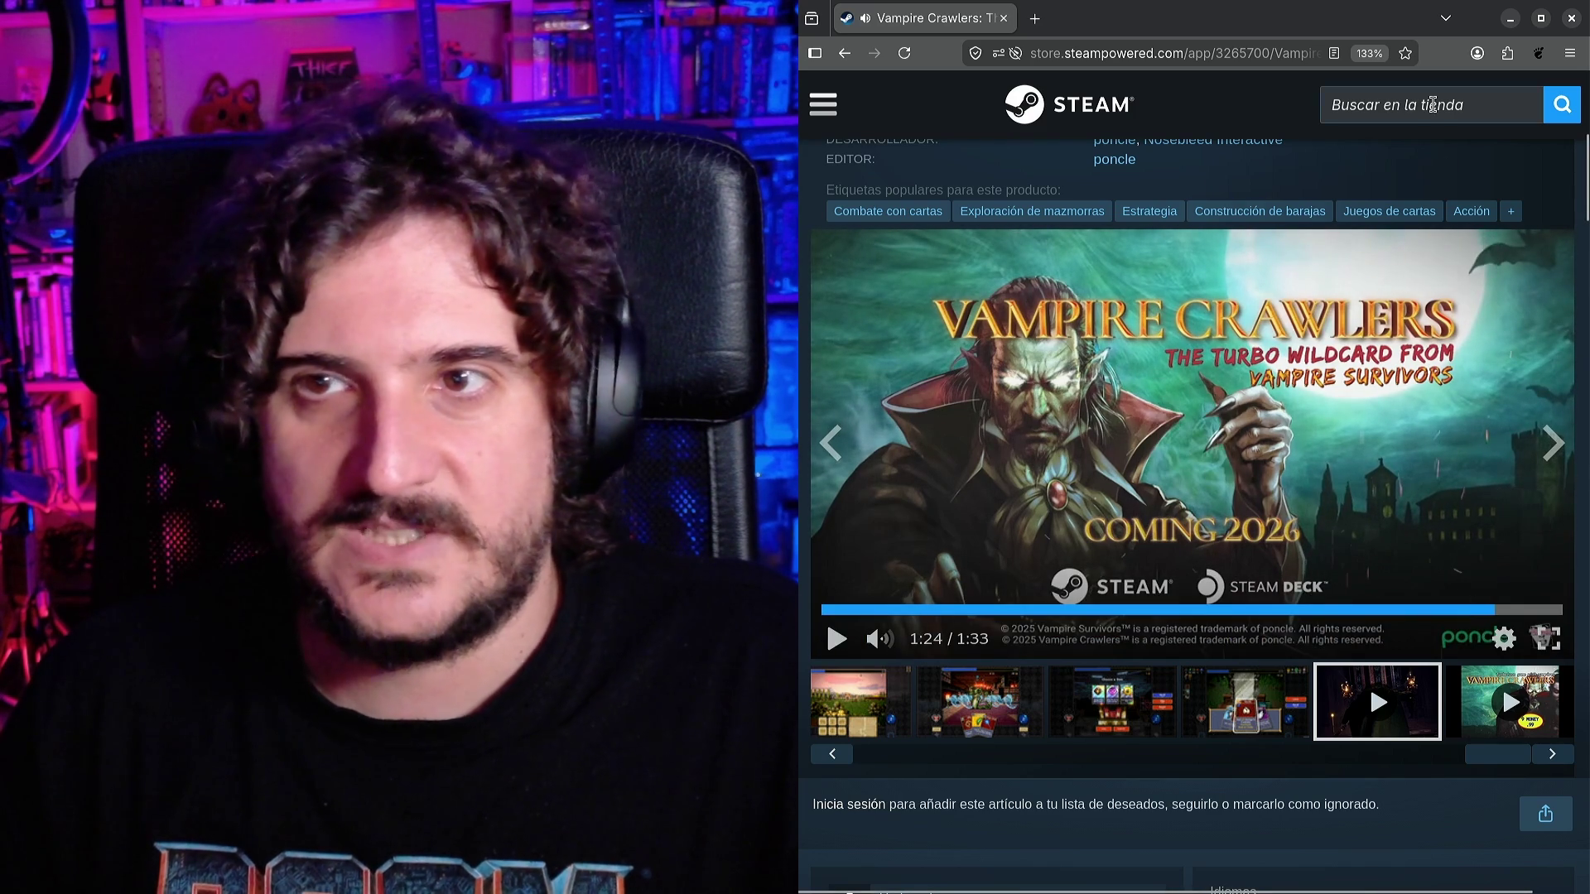
# Search the Steam store for 'daggerfall'.
pyautogui.click(1433, 104)
pyautogui.write('daggerfall')
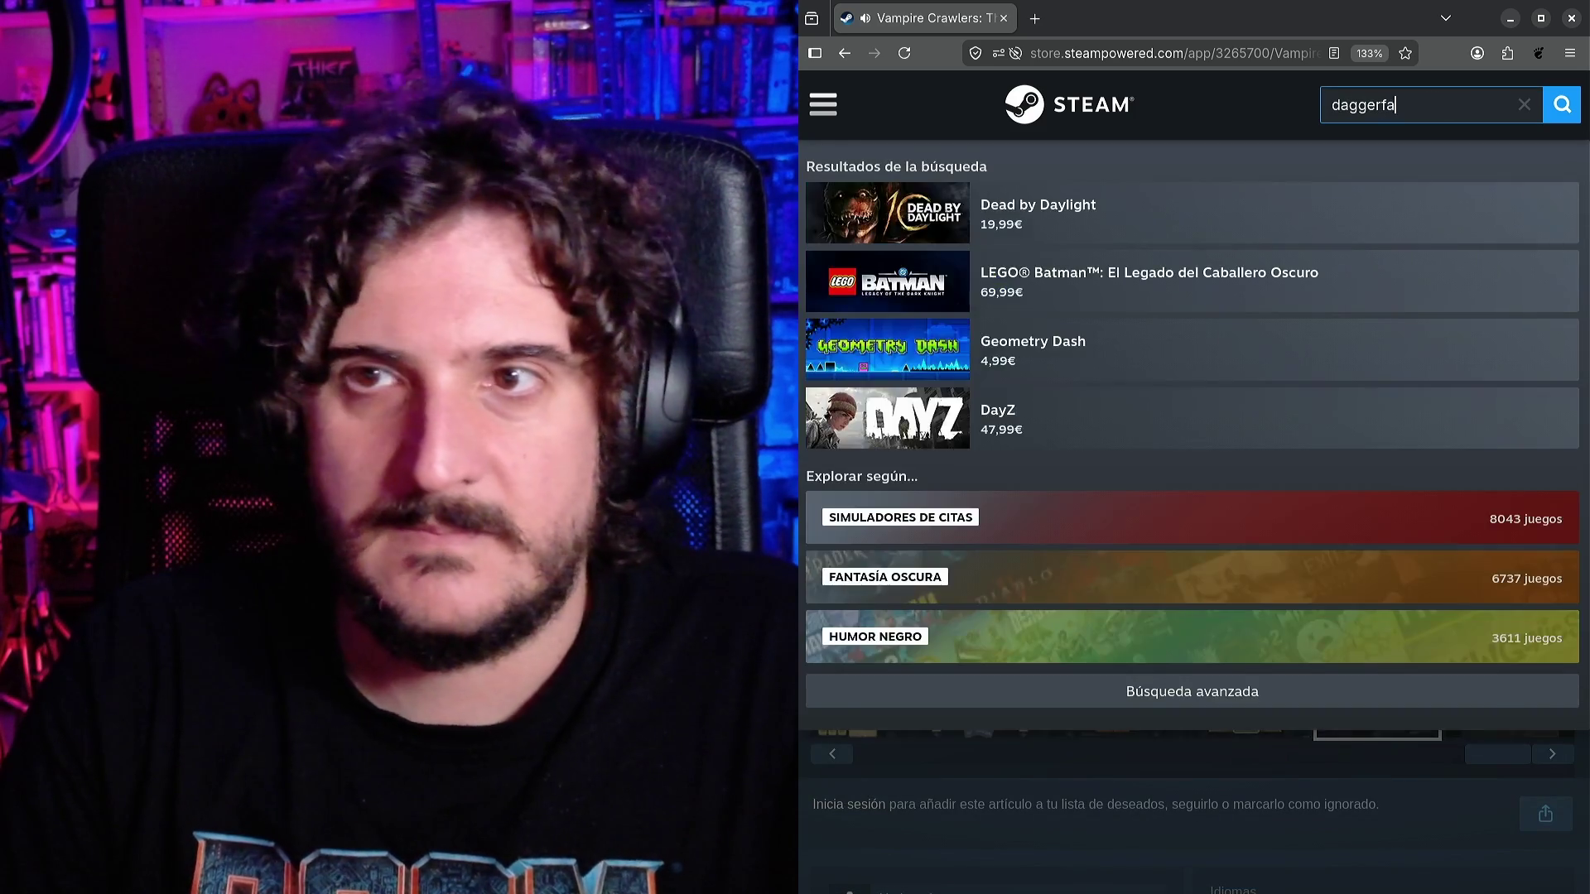
pyautogui.press('Return')
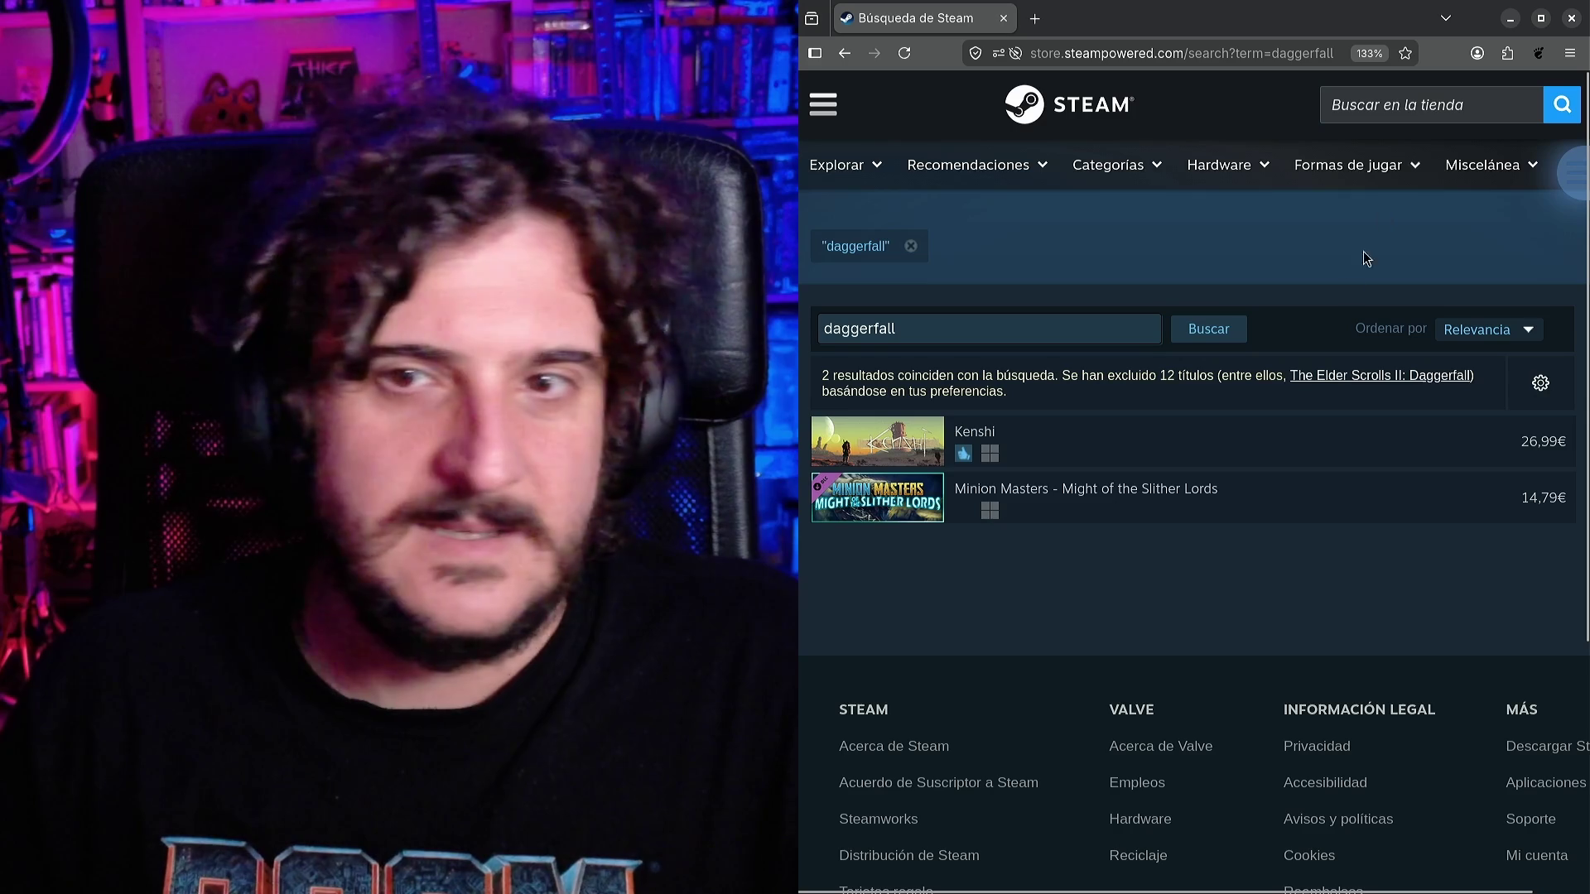
pyautogui.click(1146, 48)
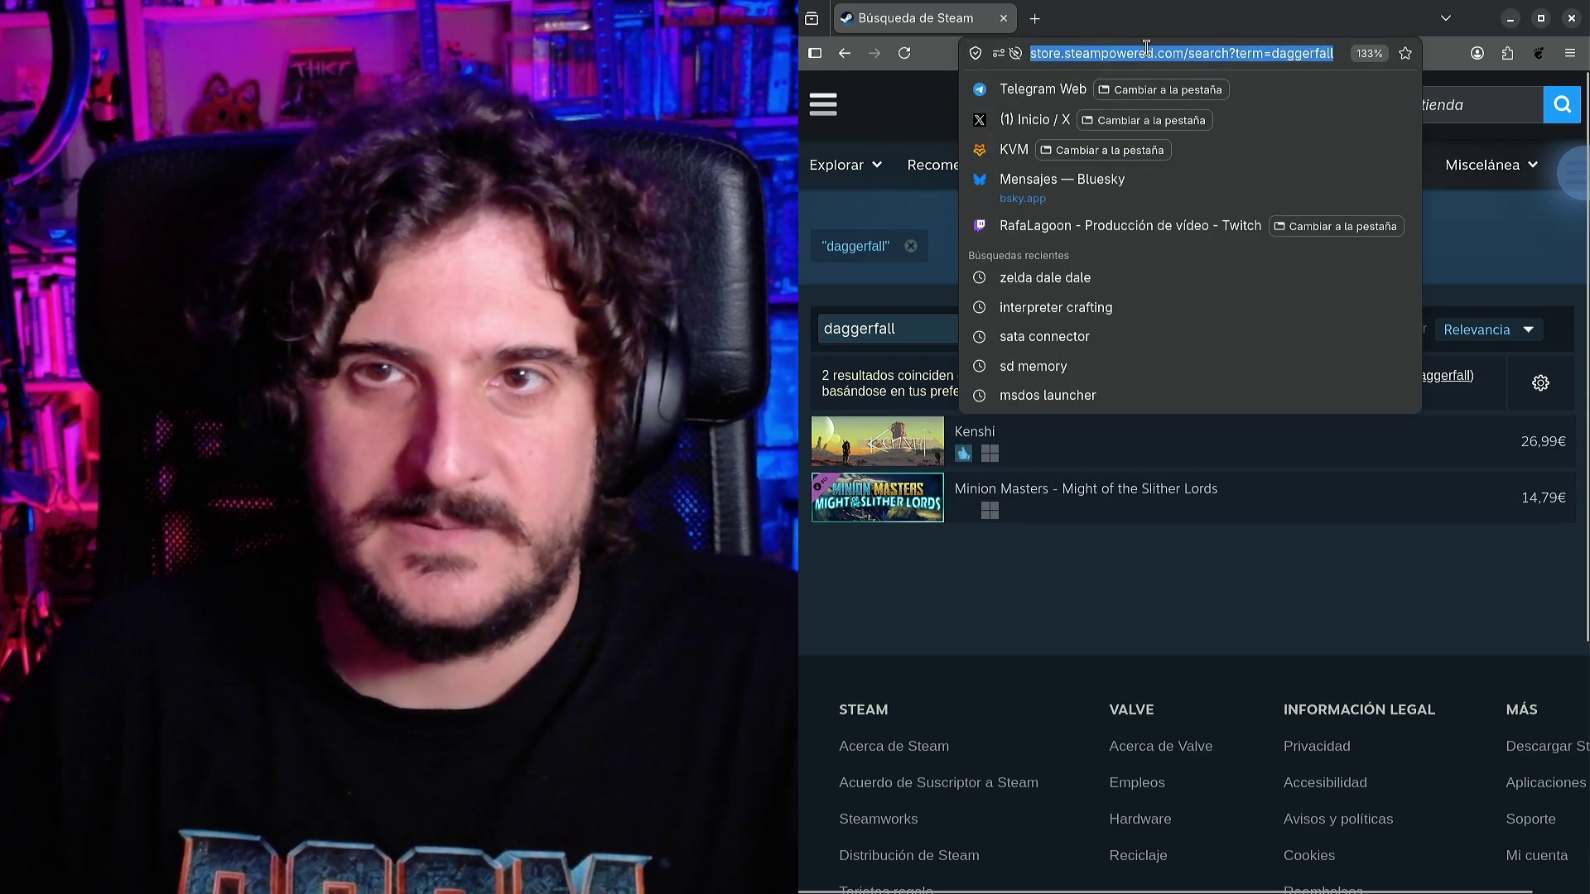
# Go to gog.com and dismiss the Google sign-in prompt.
pyautogui.write('goo')
pyautogui.press('BackSpace')
pyautogui.press('BackSpace')
pyautogui.write('g.com')
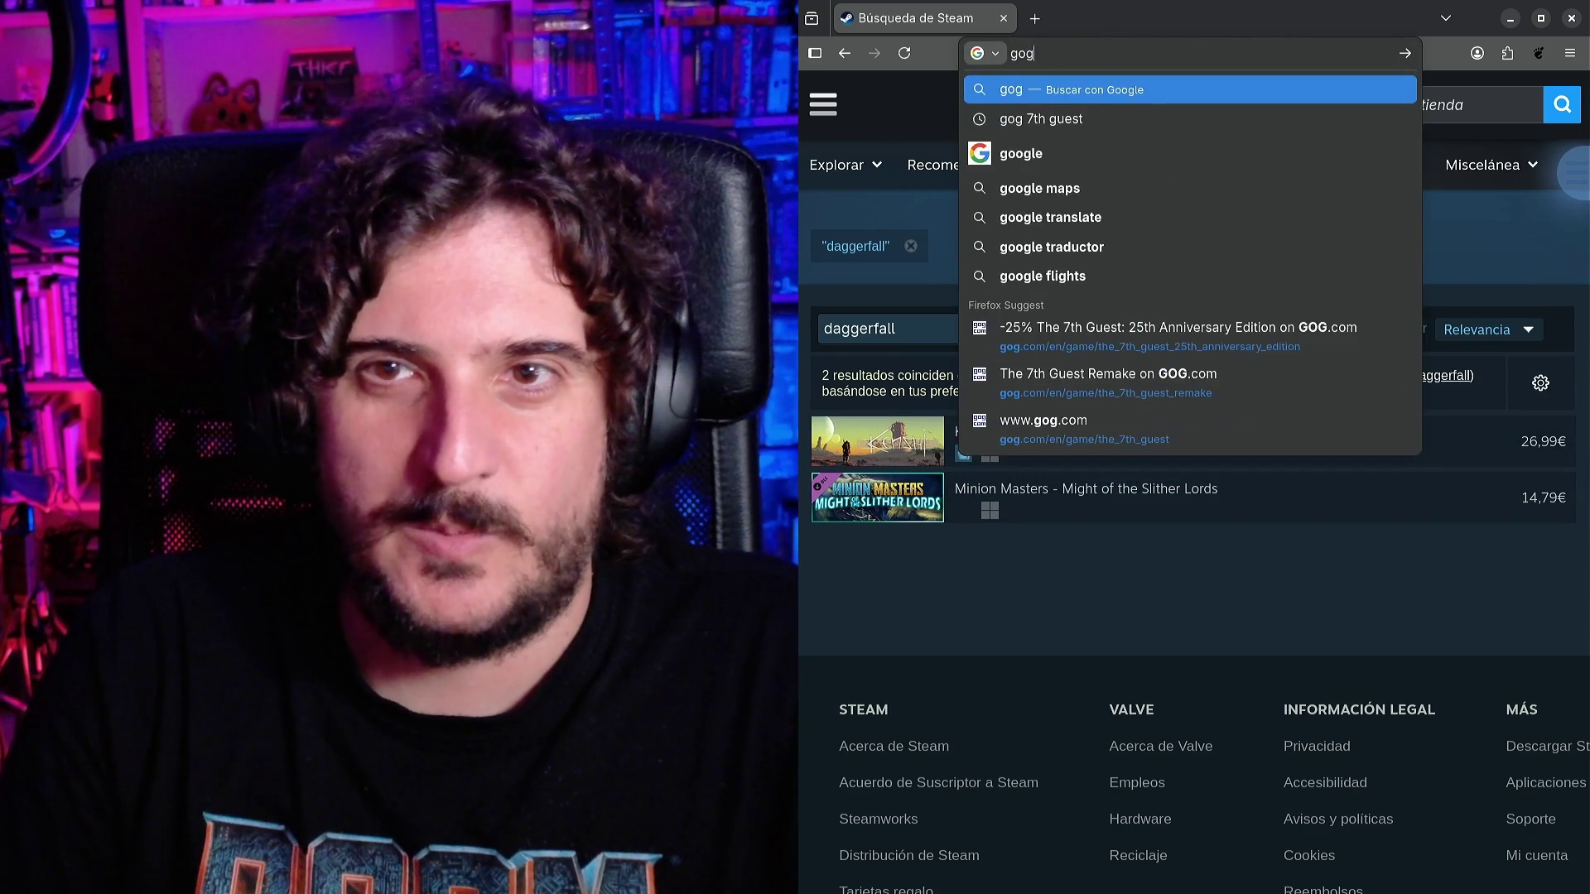
pyautogui.press('Return')
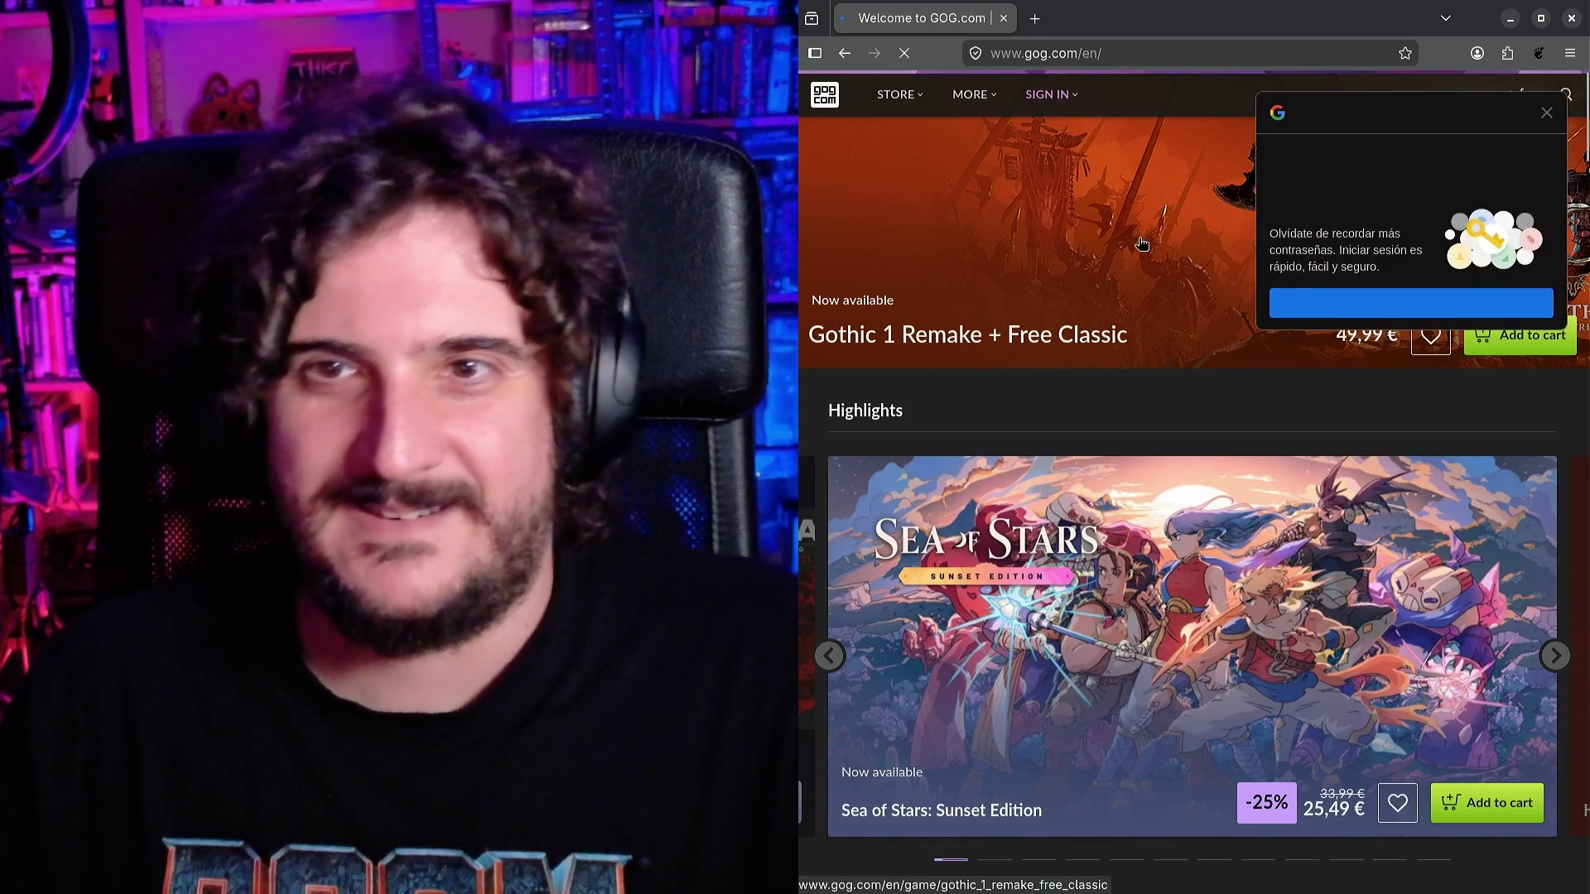
pyautogui.click(1563, 108)
# Search the GOG store for 'daggerfall'.
pyautogui.click(1564, 106)
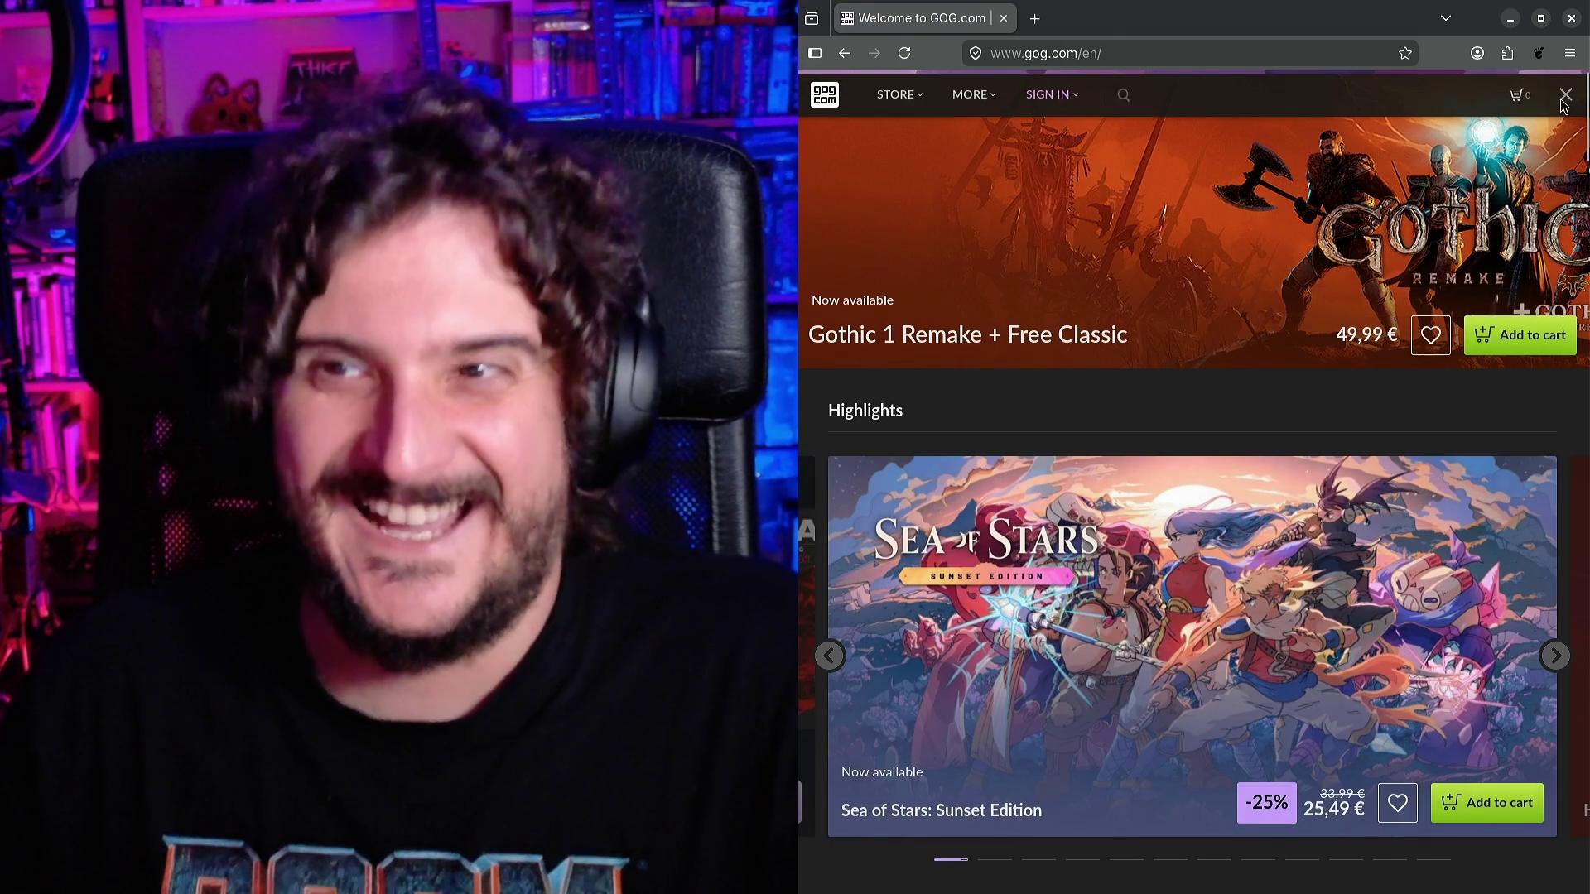
pyautogui.write('dagger')
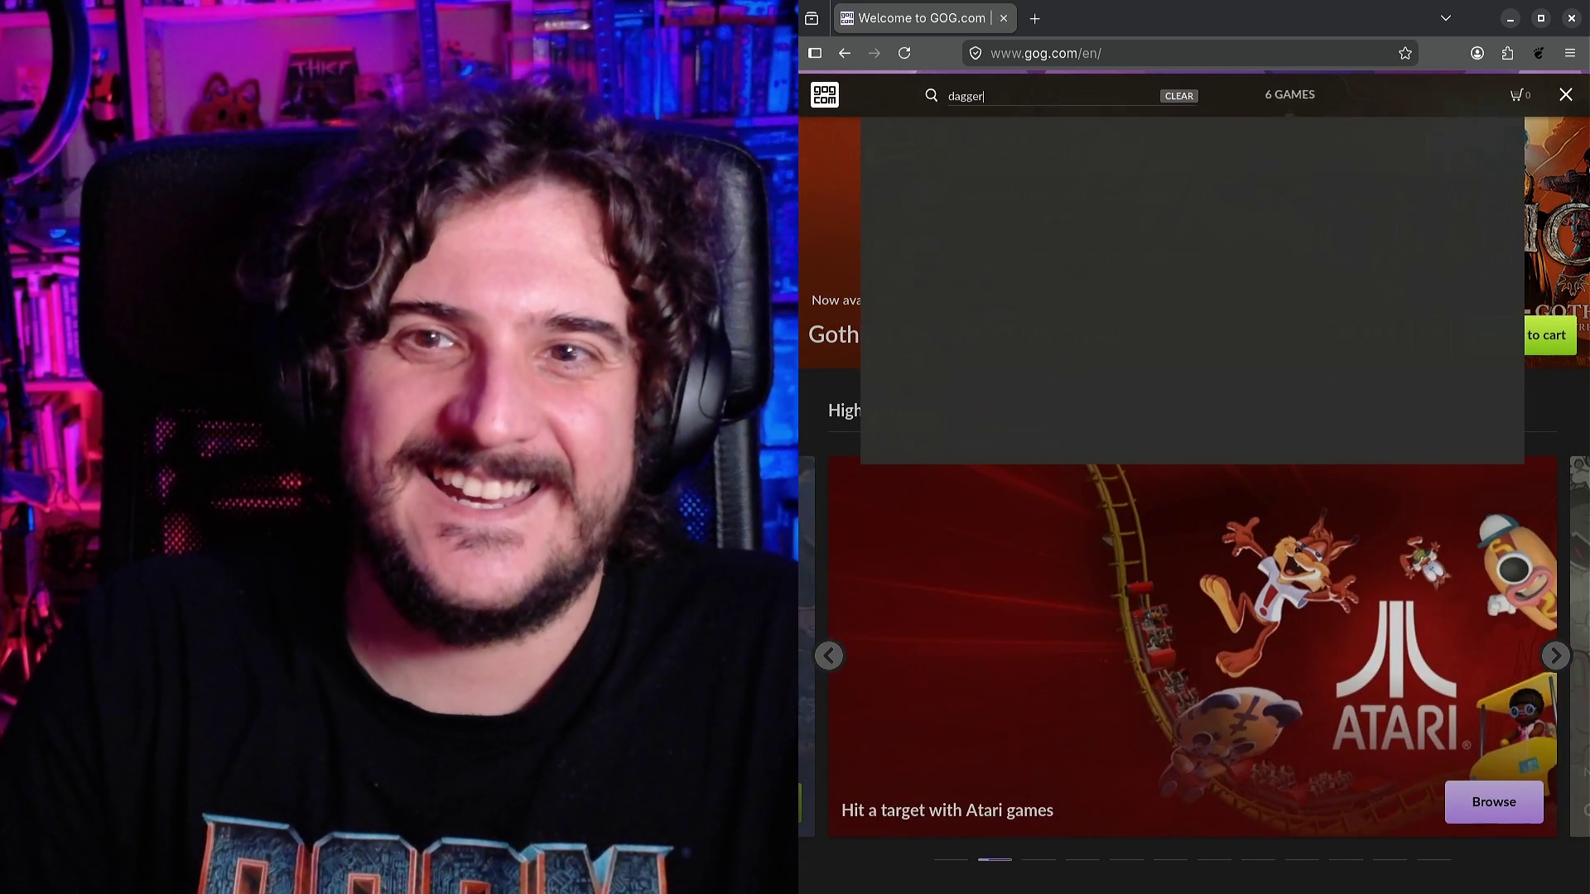
pyautogui.write('fall')
pyautogui.press('Return')
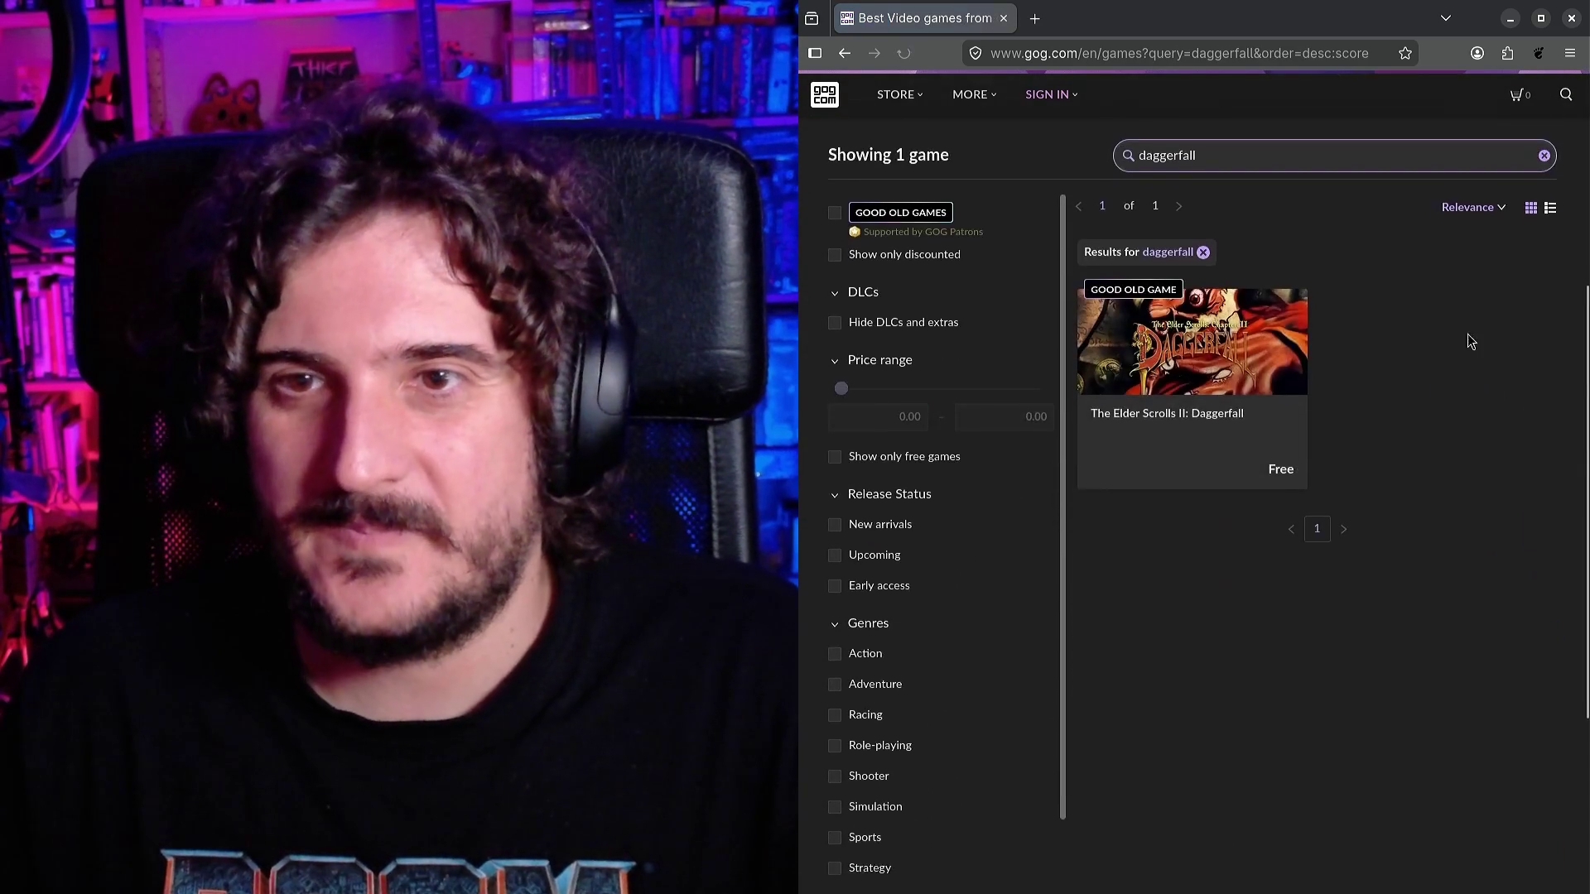
# Open The Elder Scrolls II: Daggerfall product page from the GOG search results.
pyautogui.scroll(-1, 1448, 345)
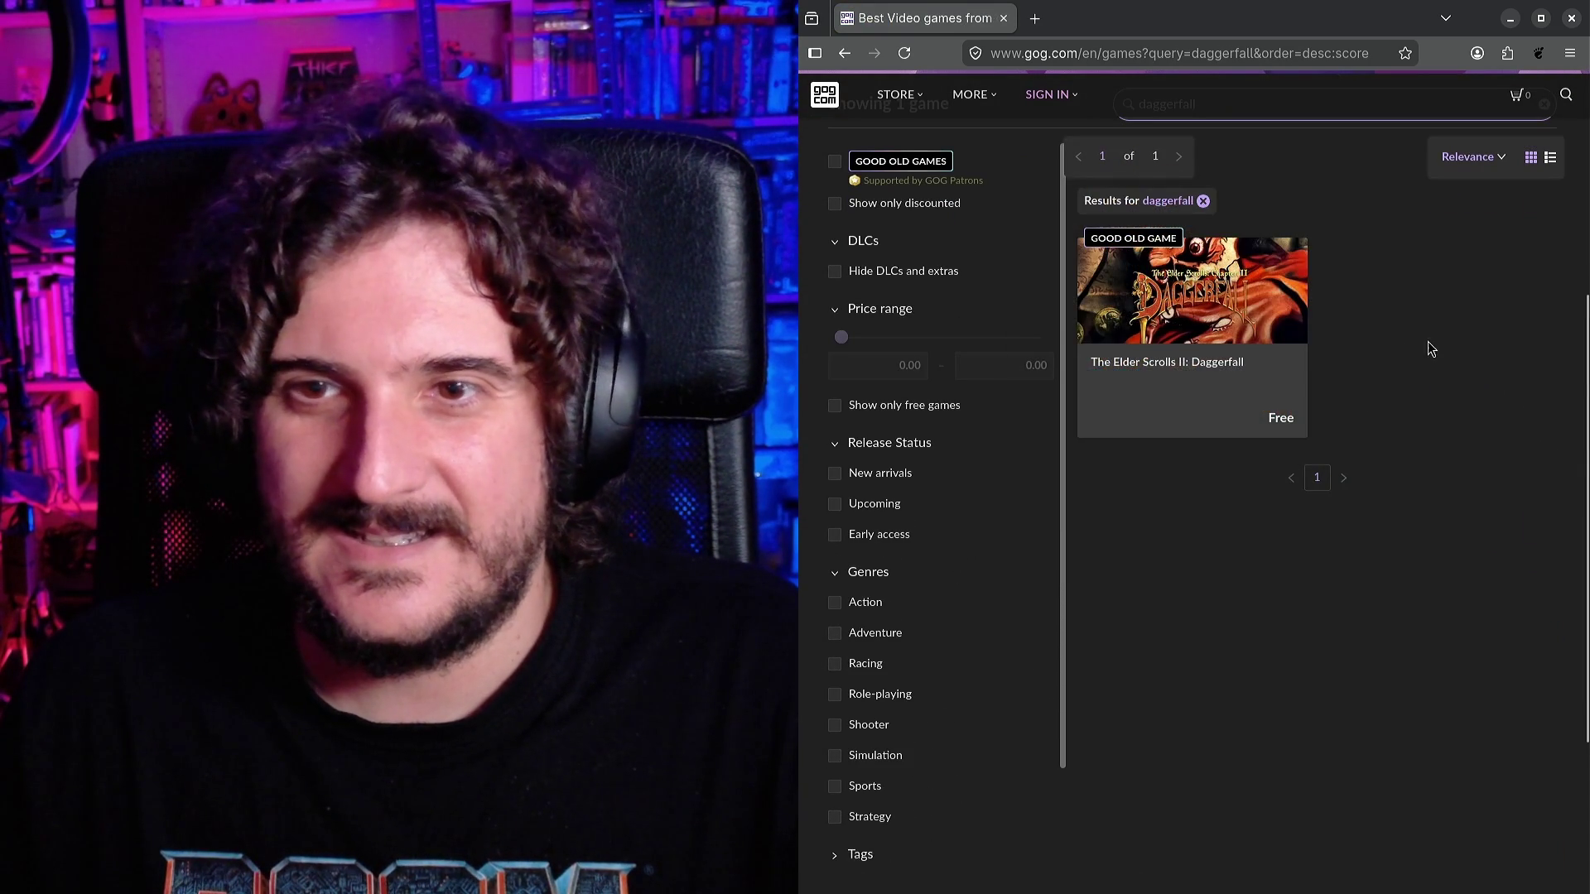
pyautogui.moveTo(1148, 446)
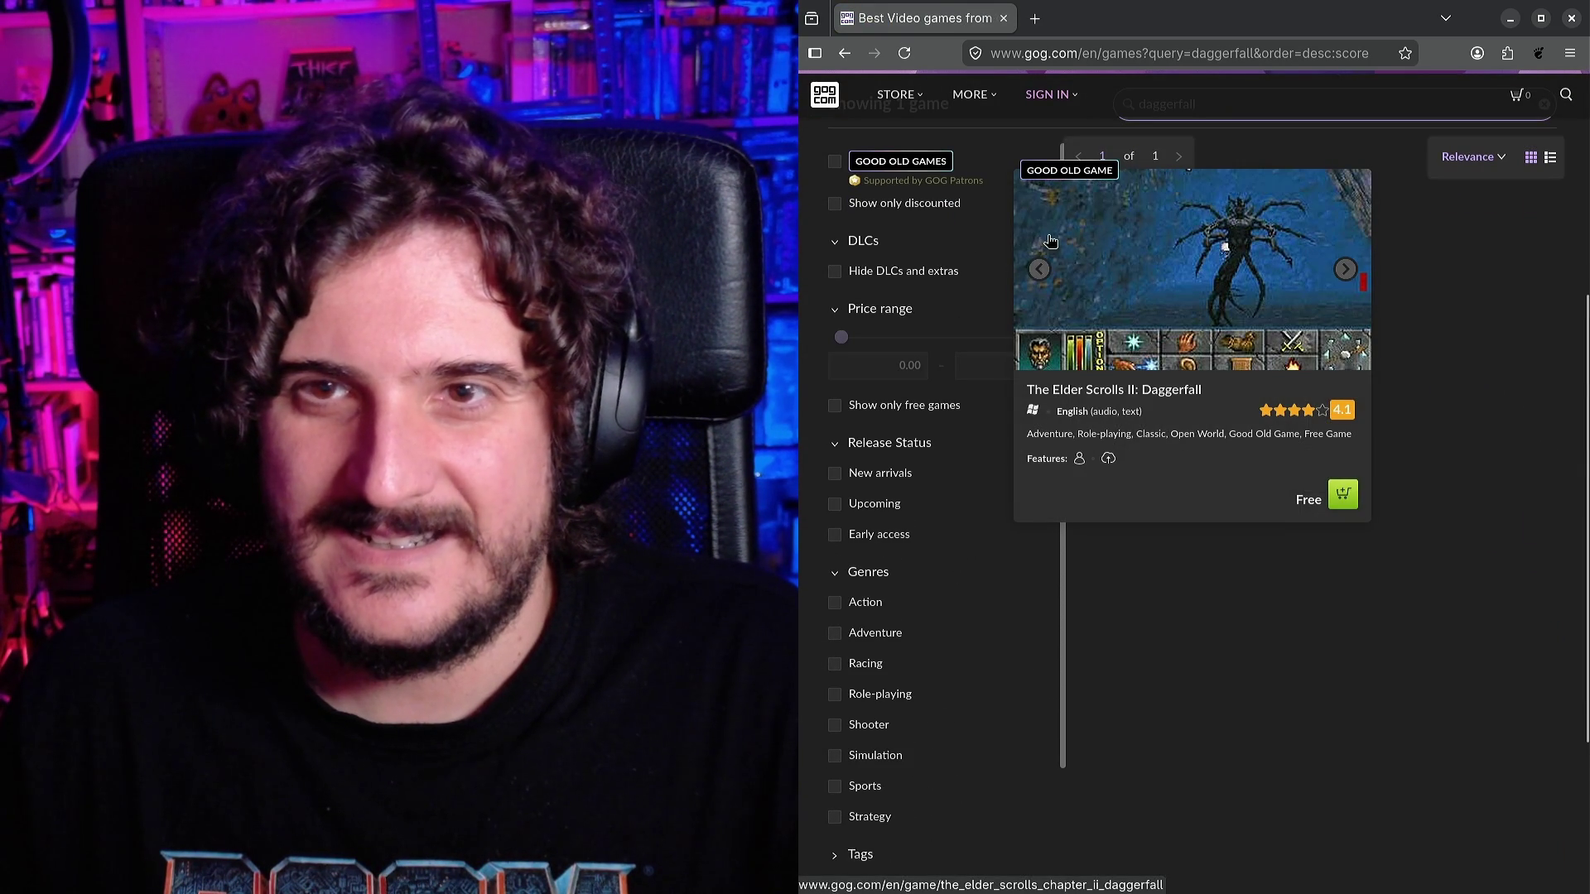
pyautogui.click(1043, 200)
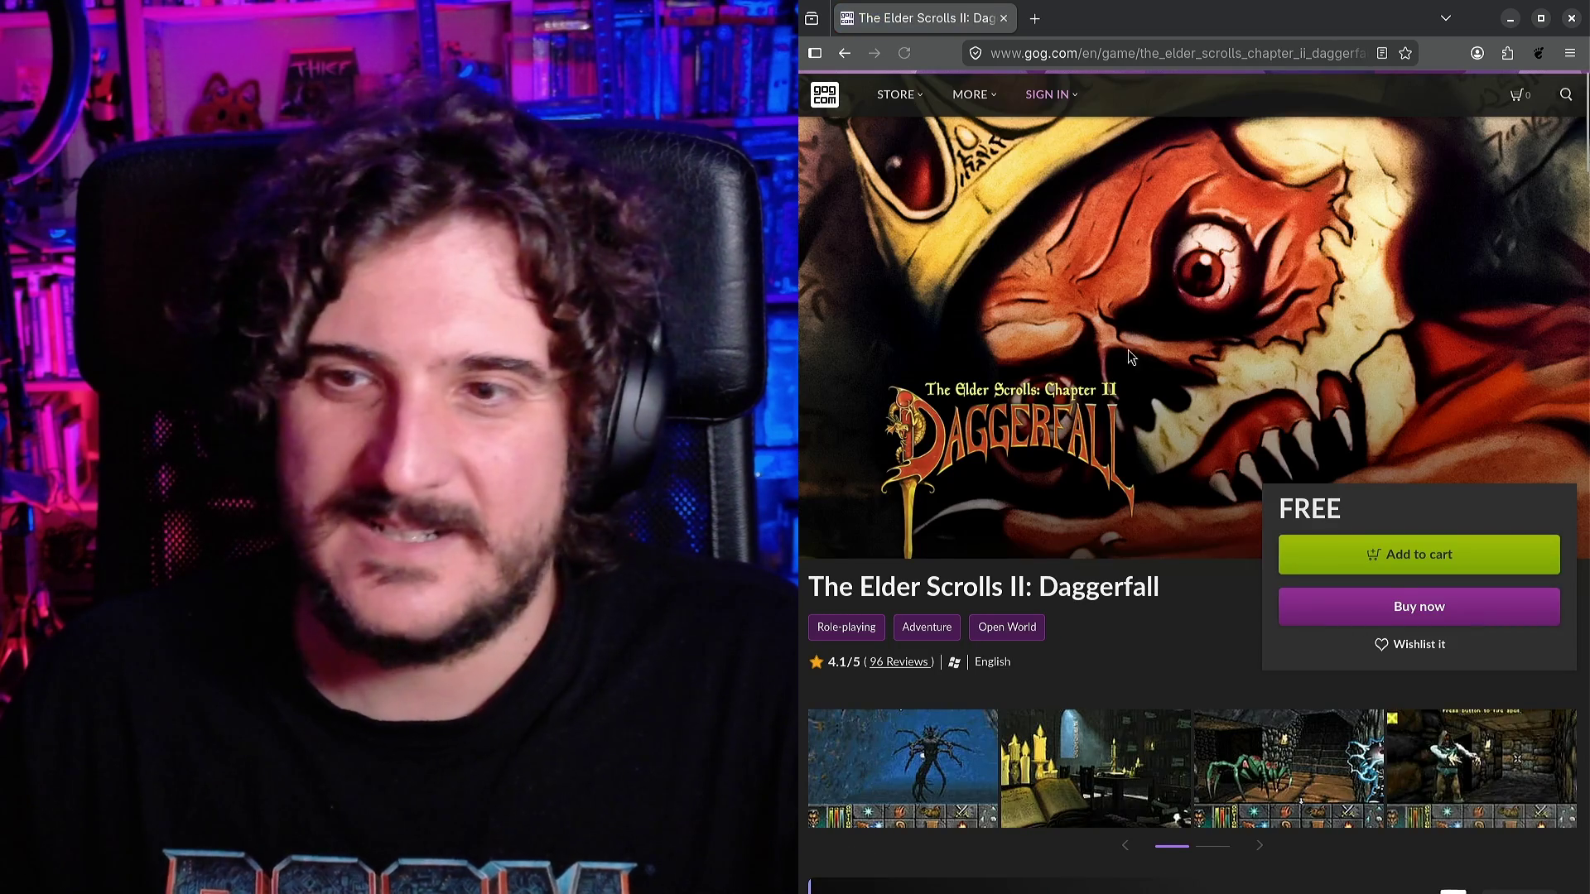
pyautogui.scroll(-1, 1067, 445)
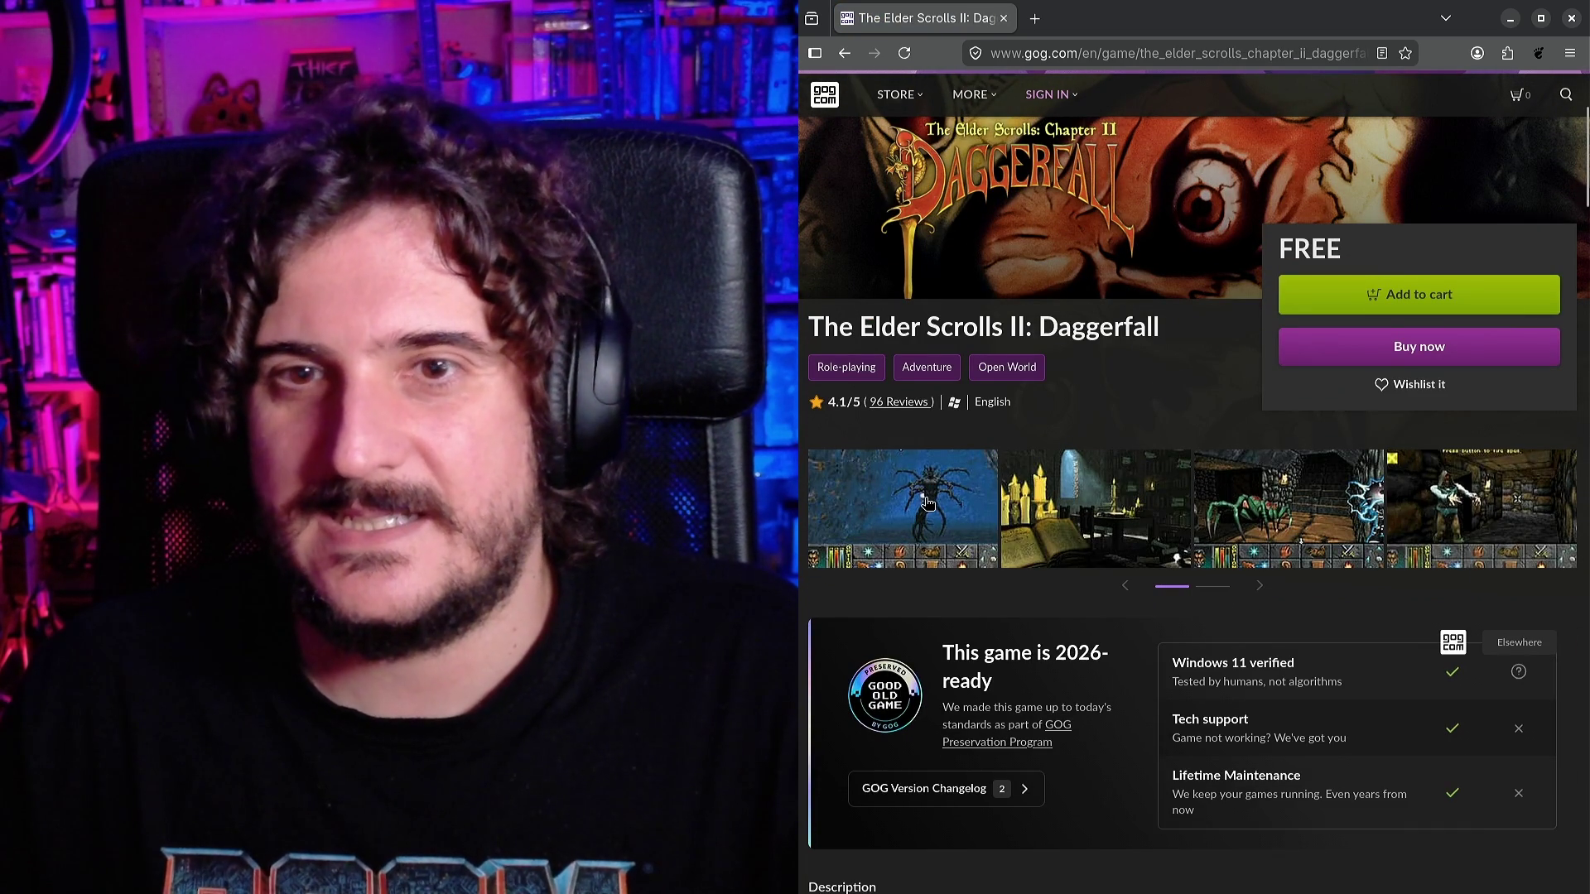
# View the first five Daggerfall screenshots enlarged, then close the gallery.
pyautogui.click(928, 502)
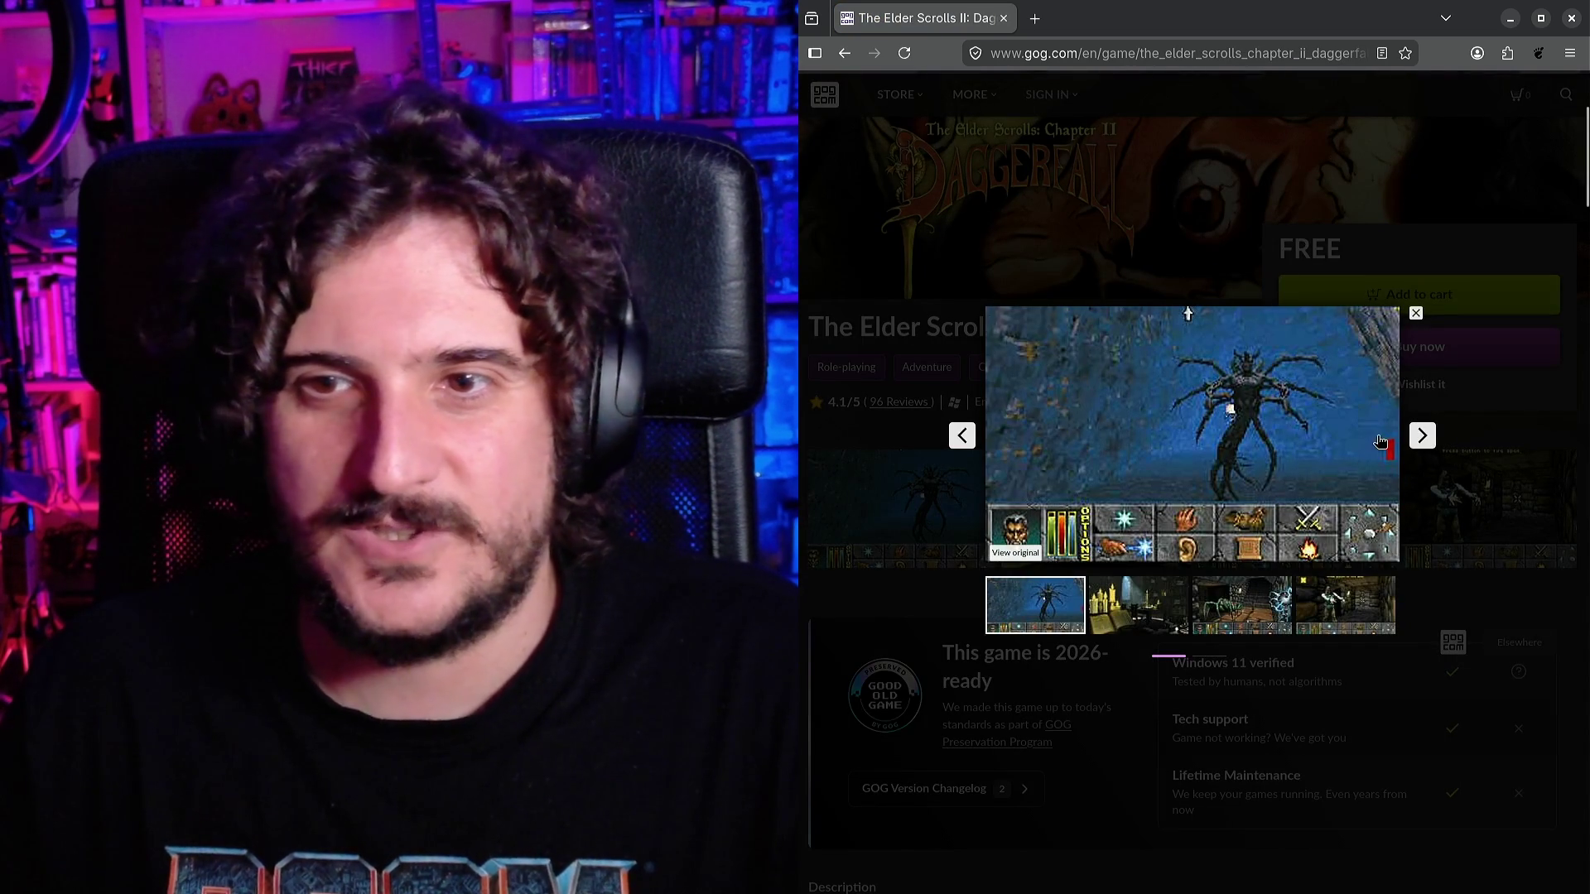
pyautogui.click(1426, 444)
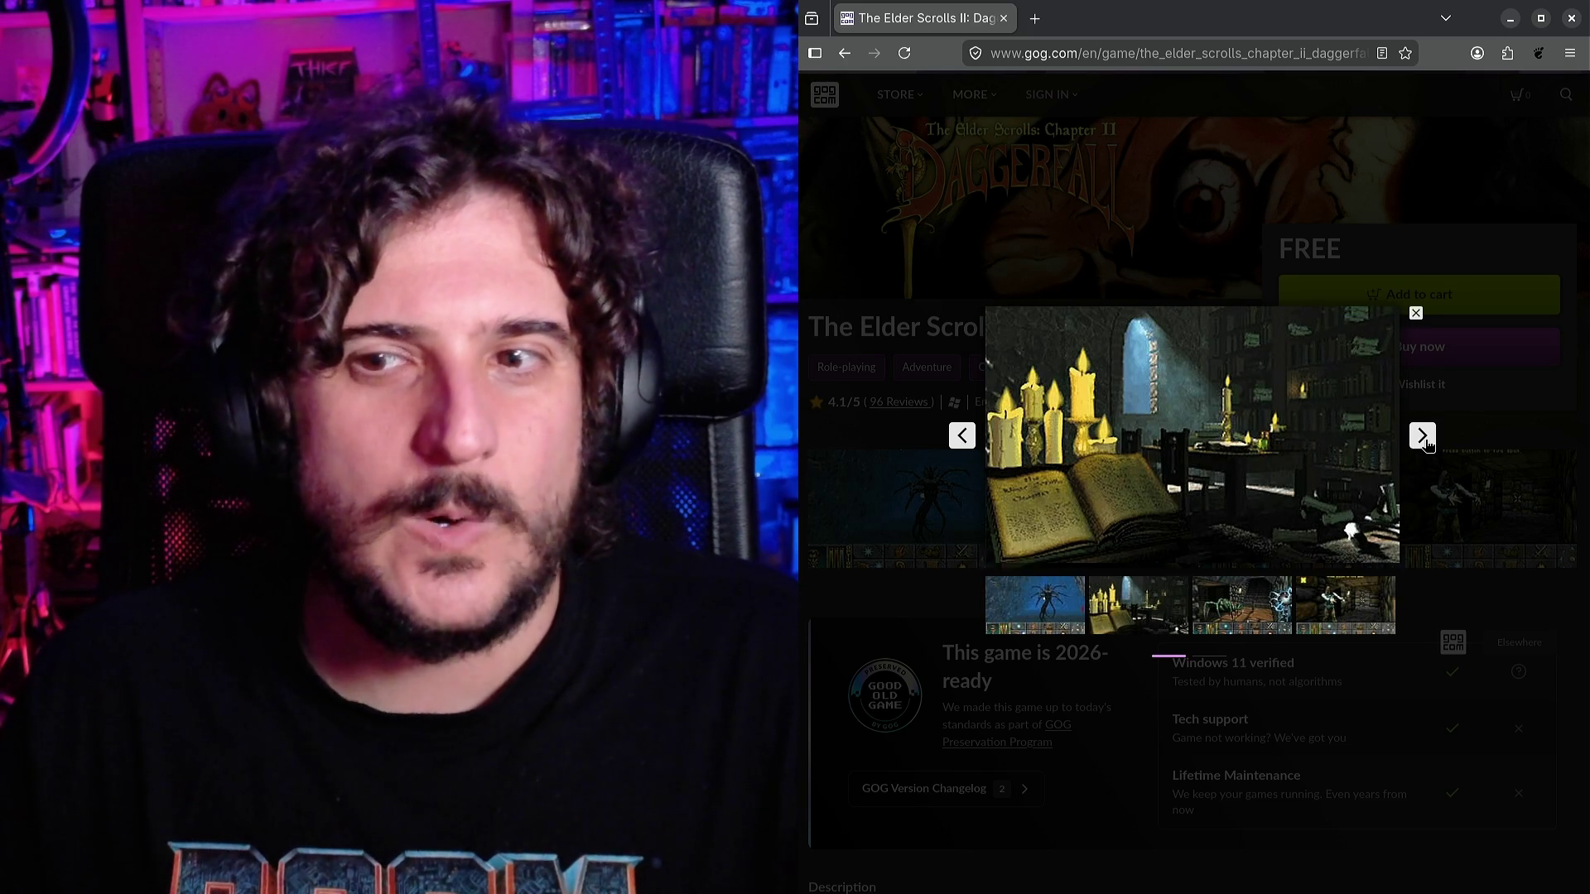
pyautogui.click(1426, 443)
pyautogui.click(1426, 444)
pyautogui.click(1426, 444)
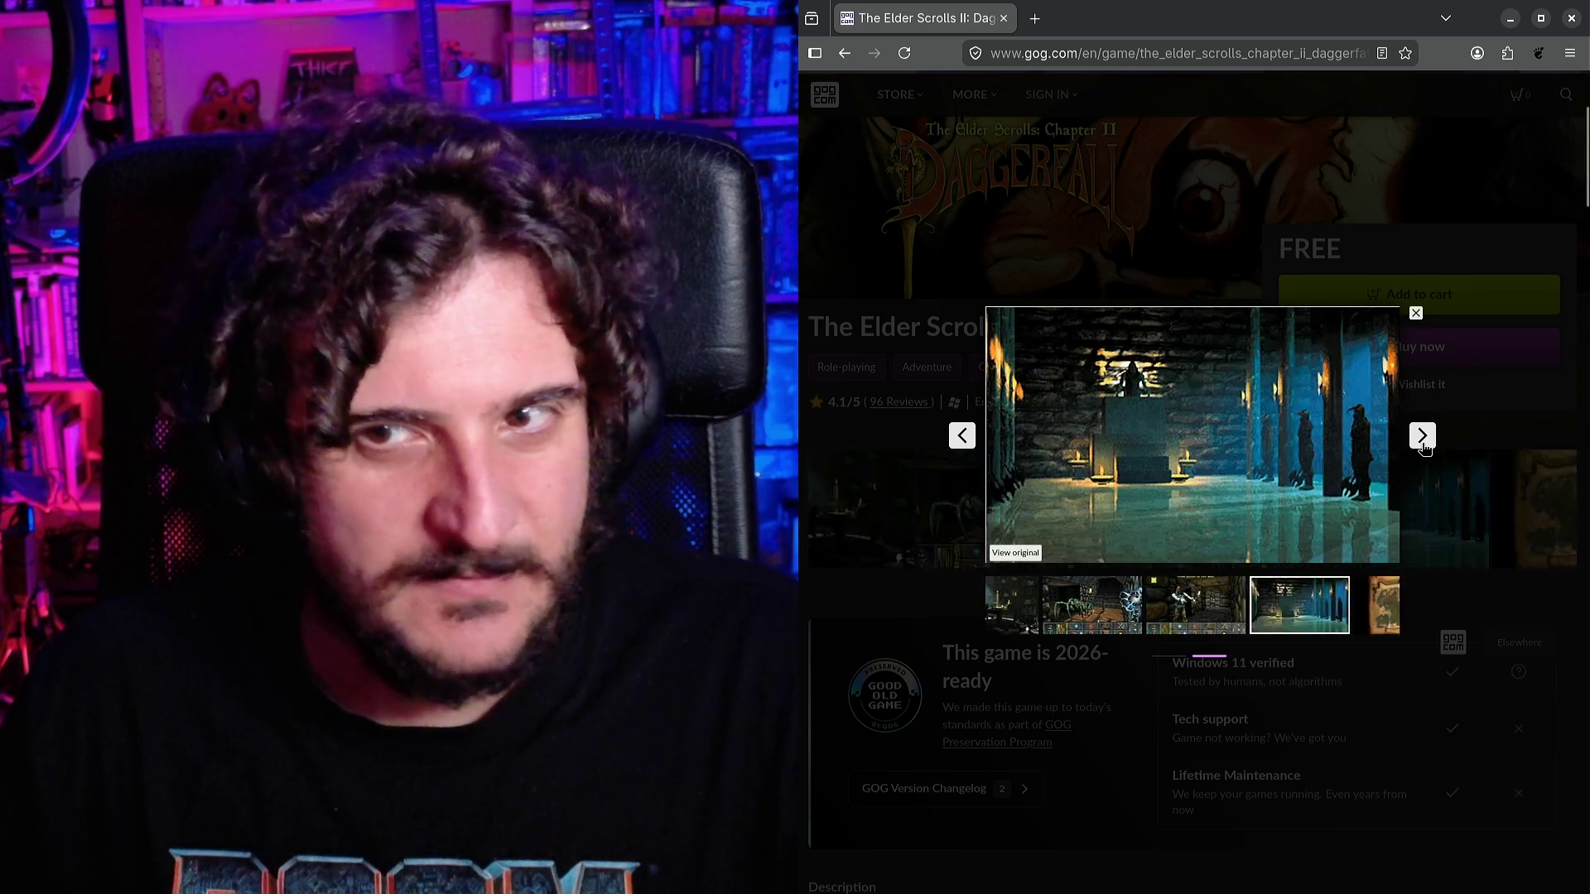
pyautogui.click(1425, 452)
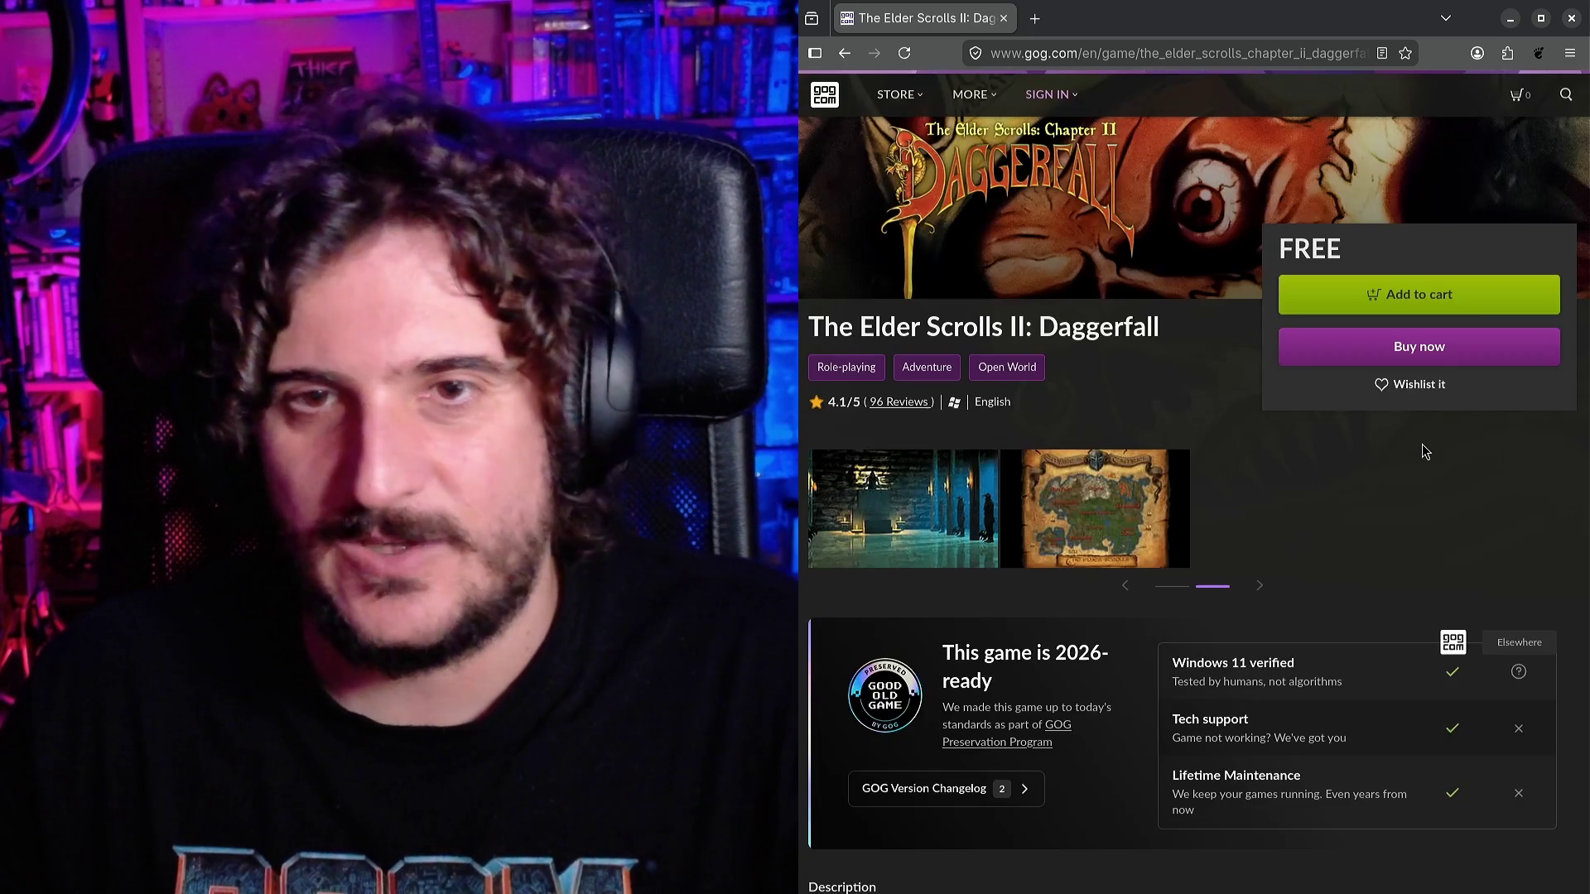
# Scroll the Daggerfall page, select 'Daggerfall' in the title, and open a new blank tab.
pyautogui.scroll(-7, 1354, 465)
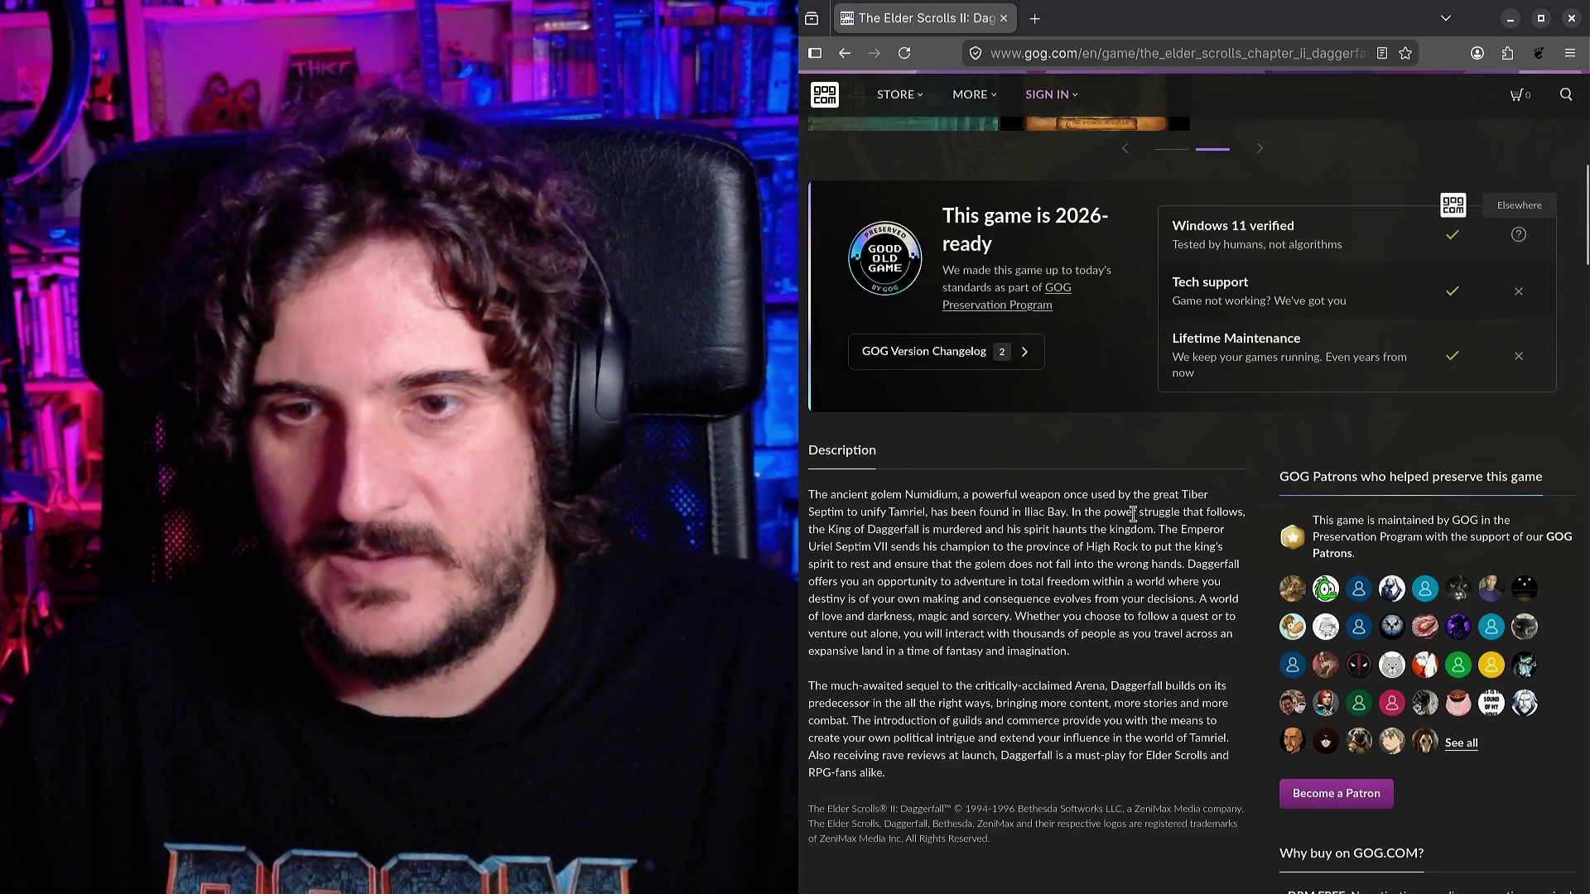
pyautogui.scroll(-3, 1134, 515)
pyautogui.scroll(-3, 1114, 535)
pyautogui.scroll(10, 1110, 540)
pyautogui.scroll(2, 1110, 550)
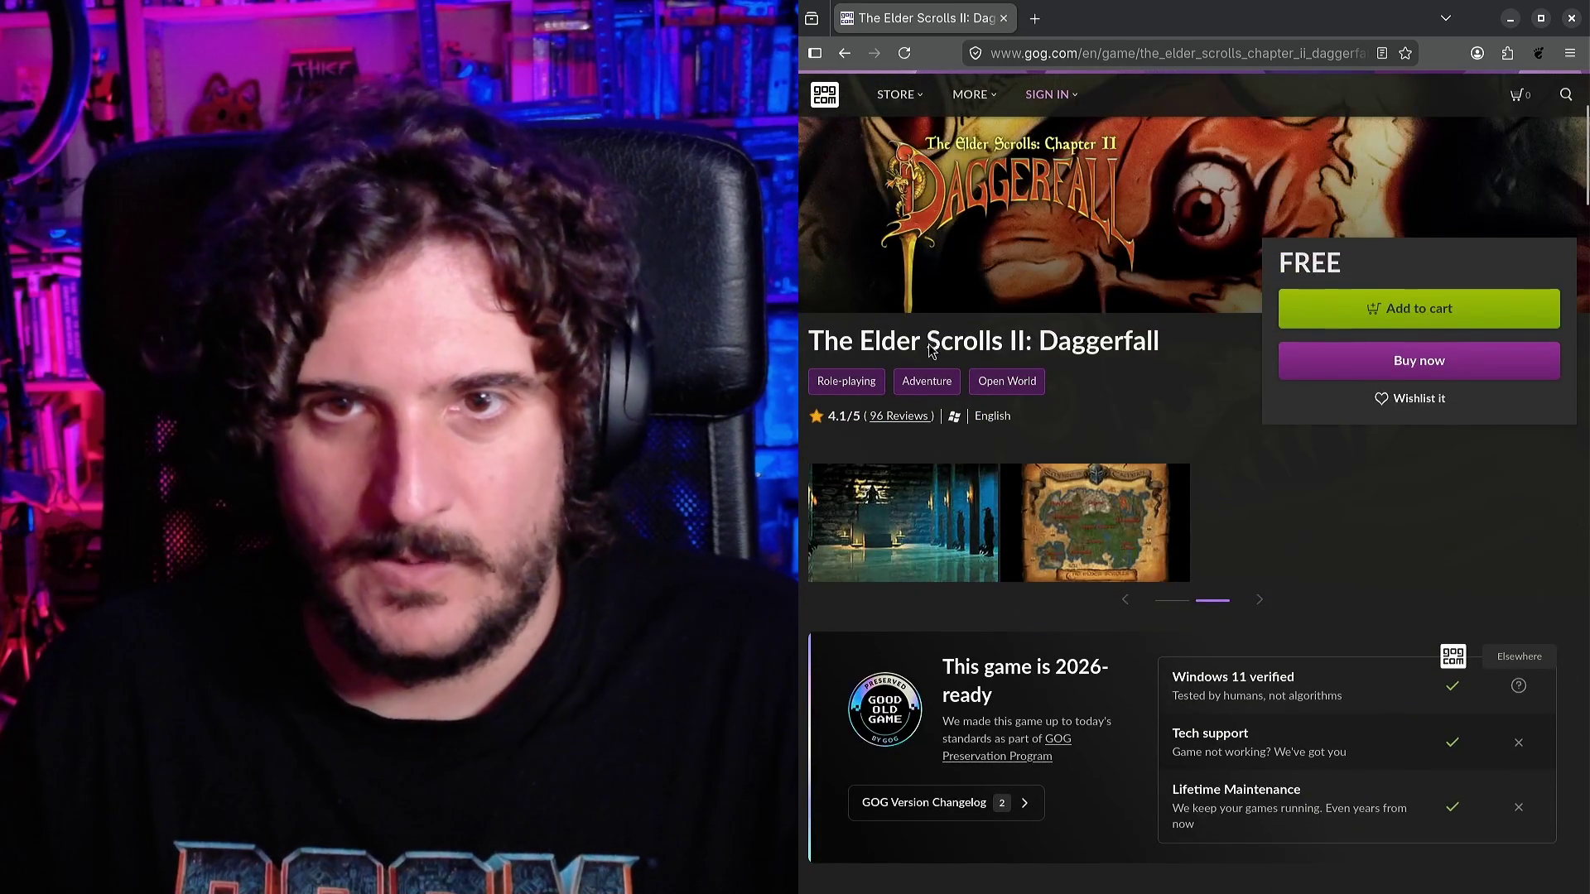
pyautogui.doubleClick(1096, 338)
pyautogui.hotkey('ctrl', 't')
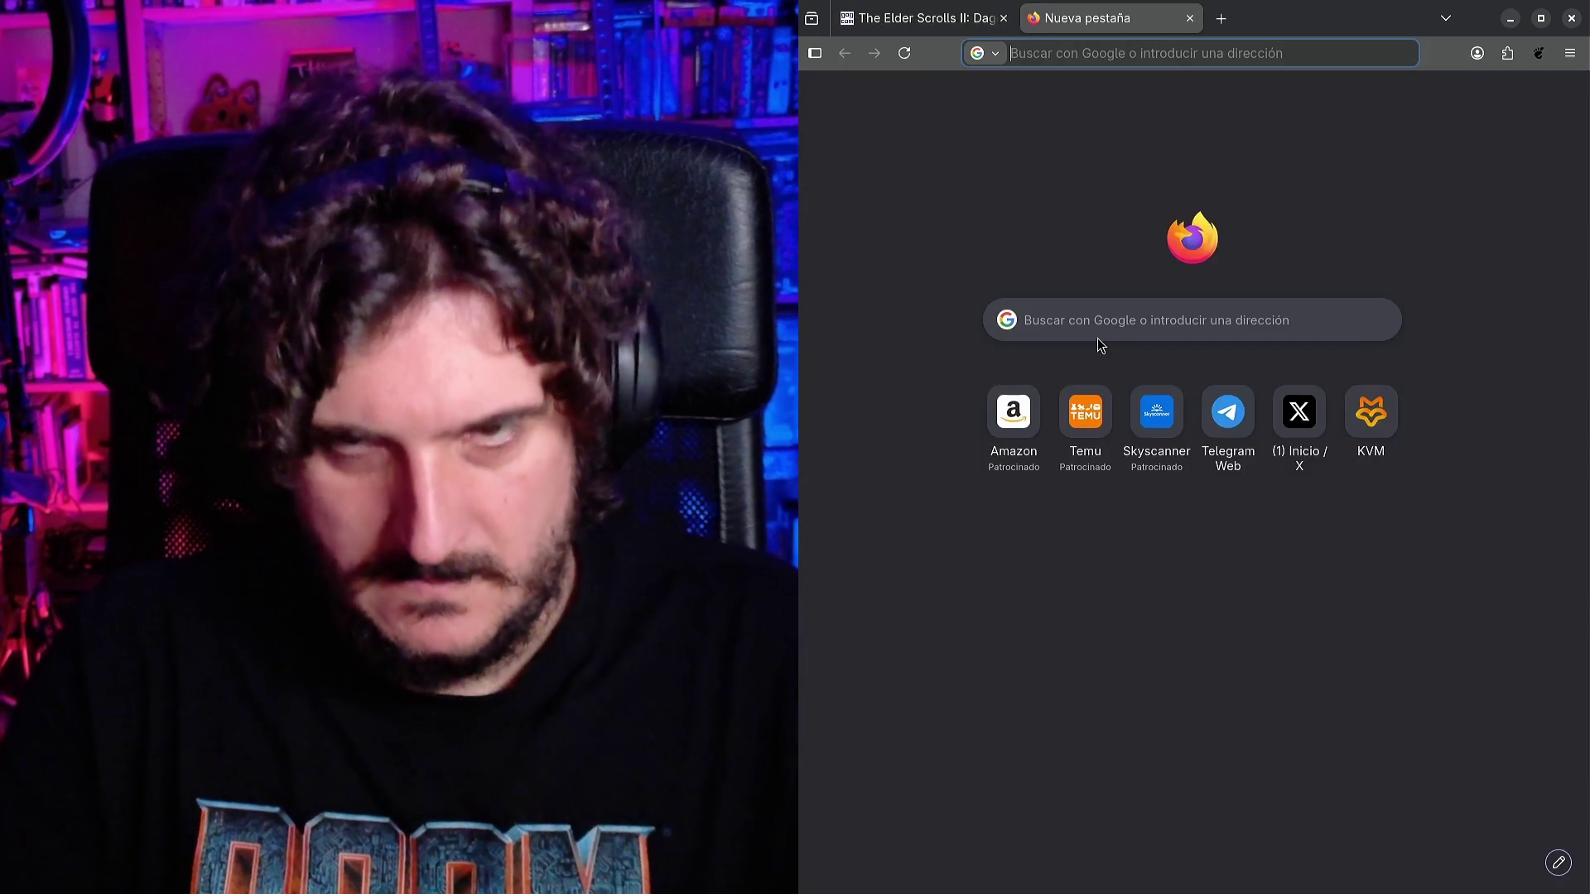
# Google 'elder scrolls Daggerfall release', highlight September 20, 1996, and return to the GOG tab.
pyautogui.write('elder scrolls ')
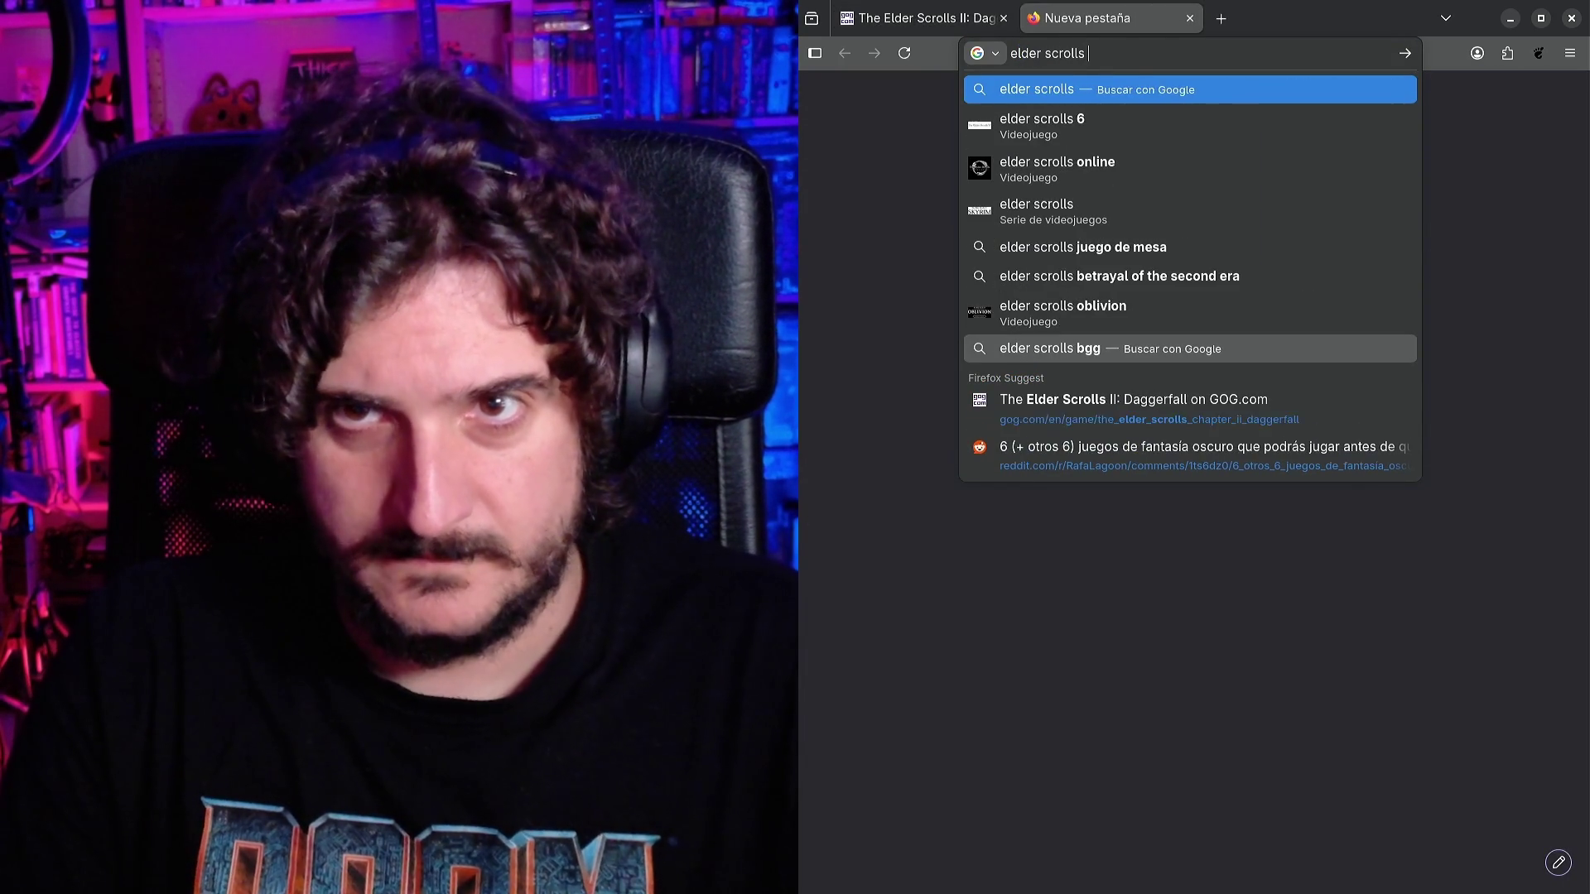
pyautogui.write('Daggerfall release')
pyautogui.press('Return')
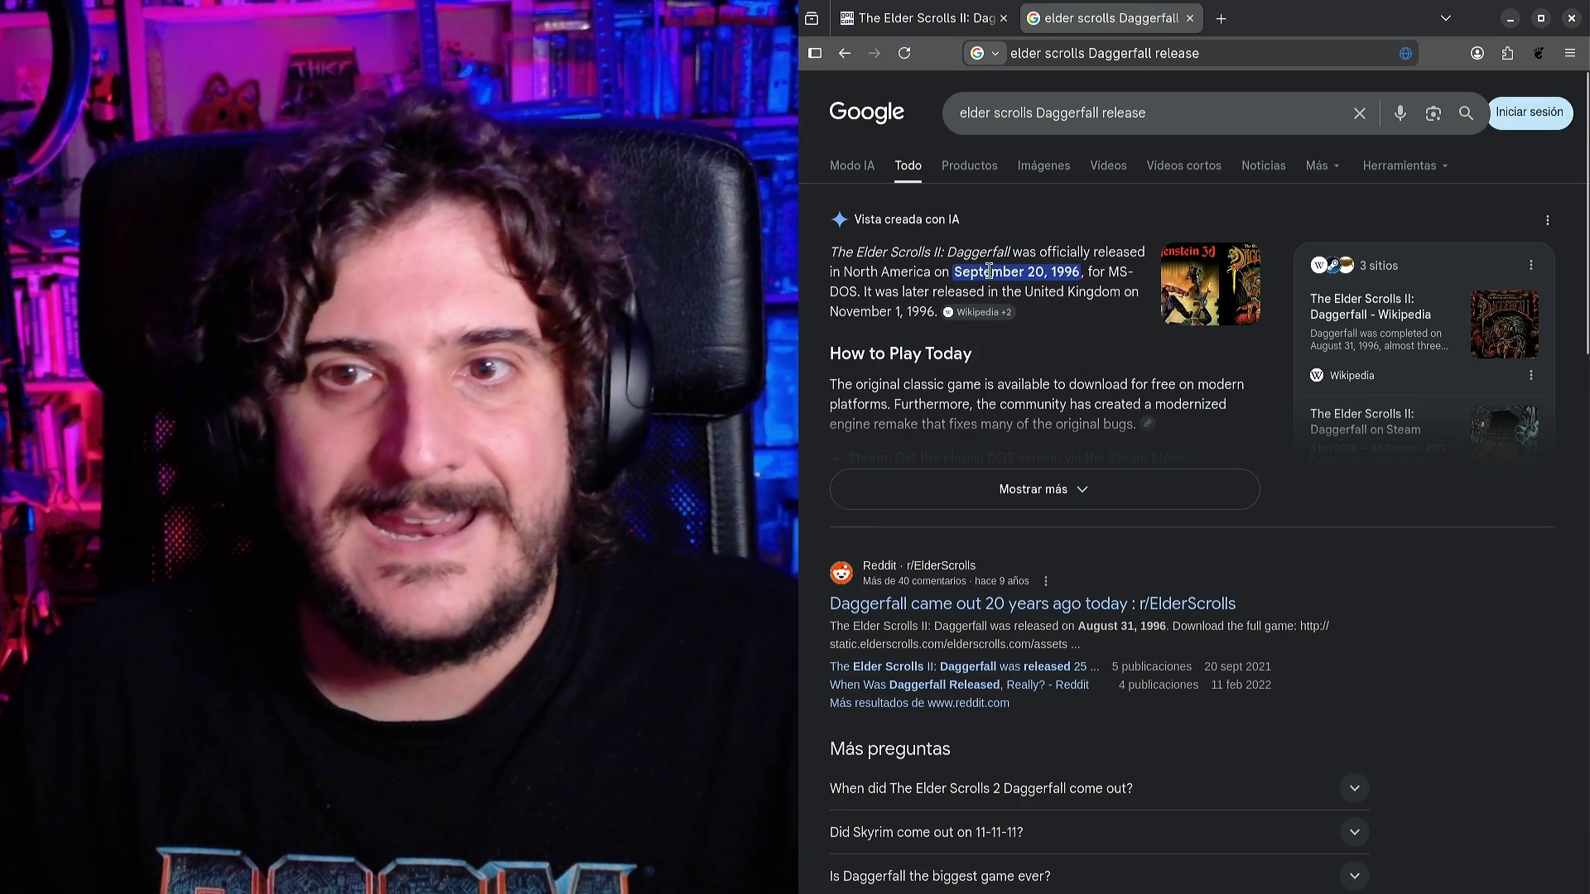
pyautogui.moveTo(1095, 287); pyautogui.dragTo(831, 266)
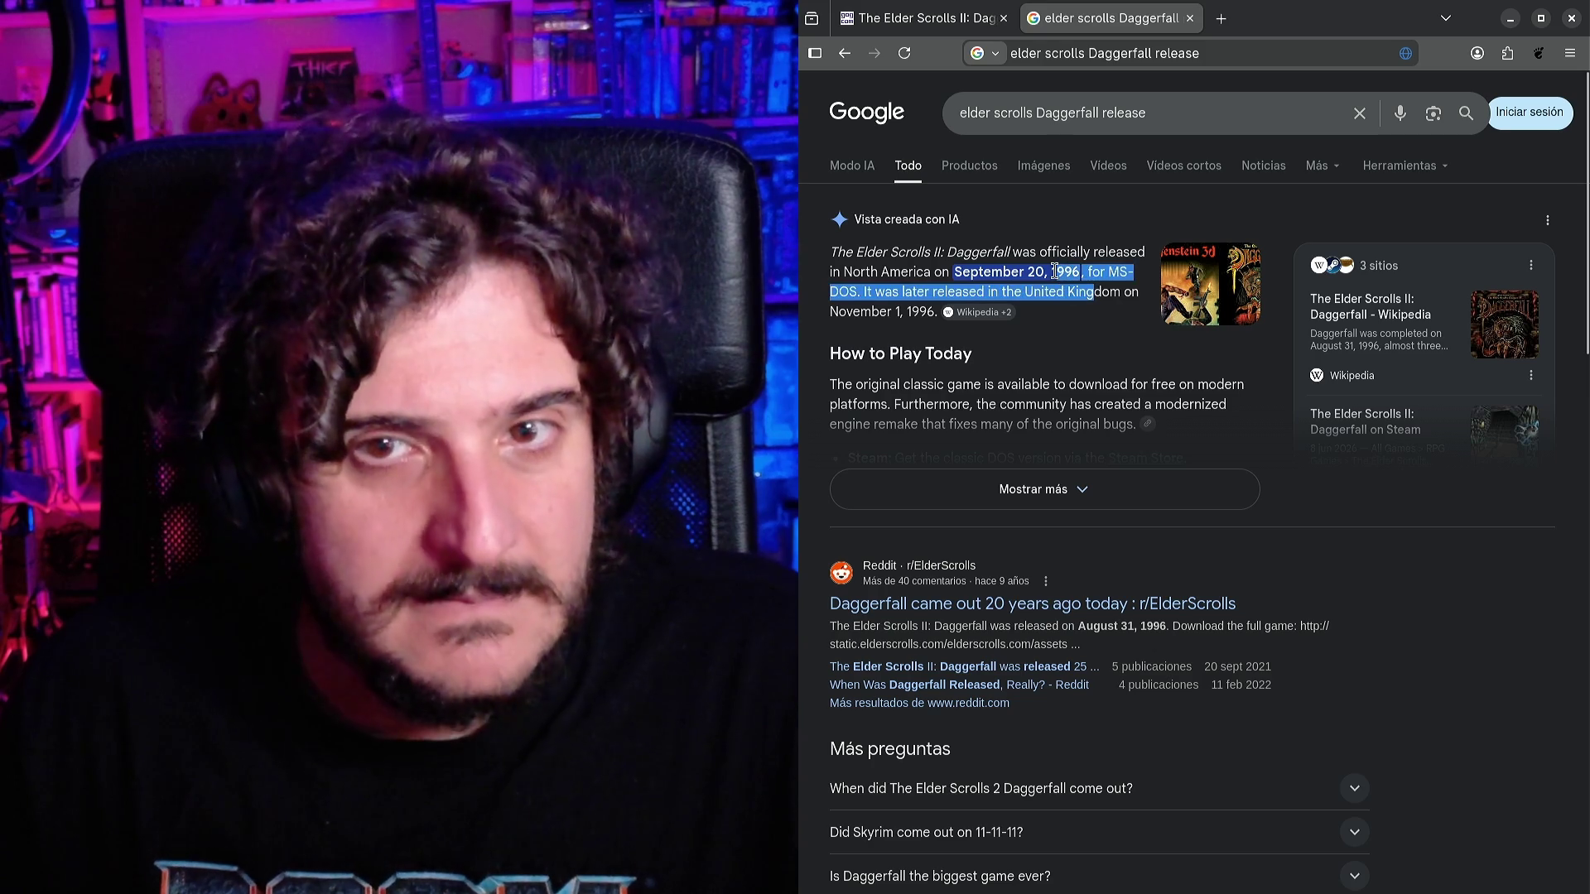
pyautogui.hotkey('ctrl', 'shift', 'Tab')
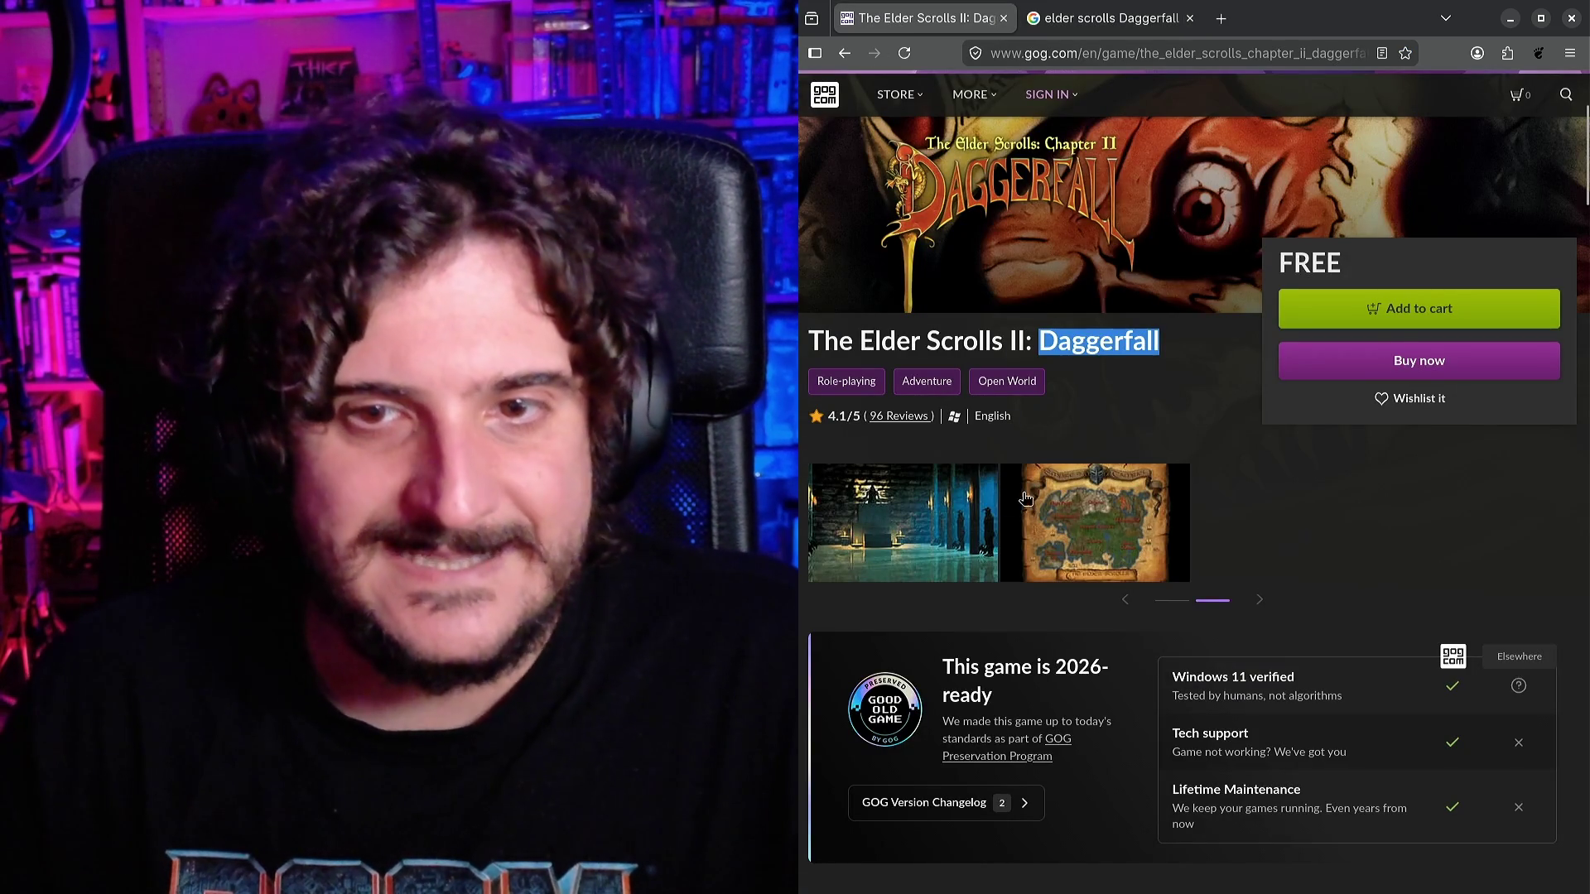
pyautogui.click(1180, 606)
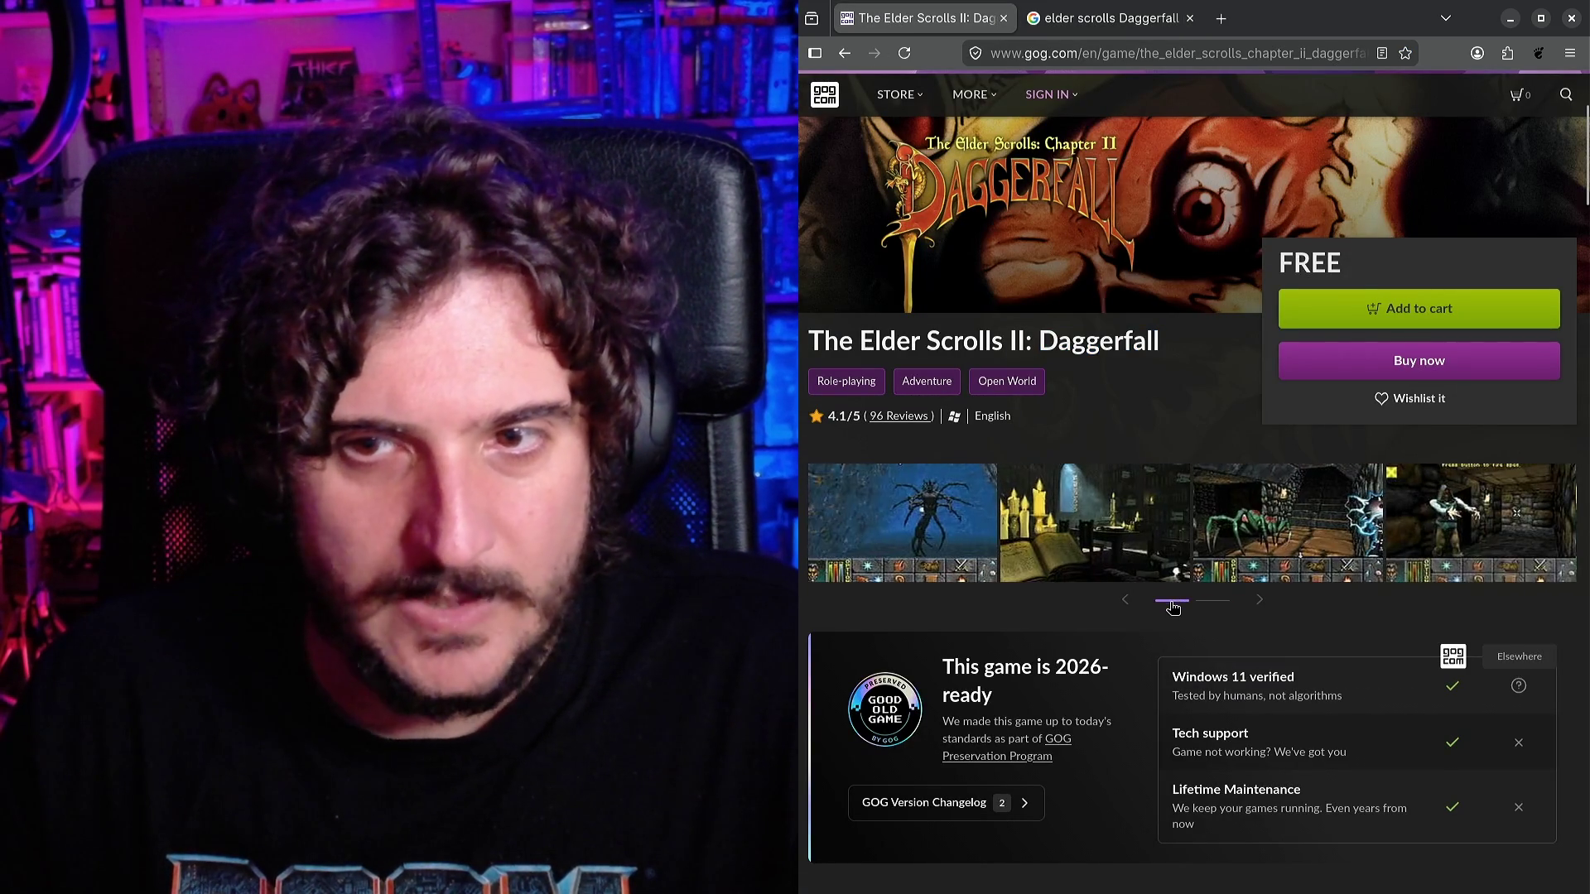
pyautogui.click(1194, 534)
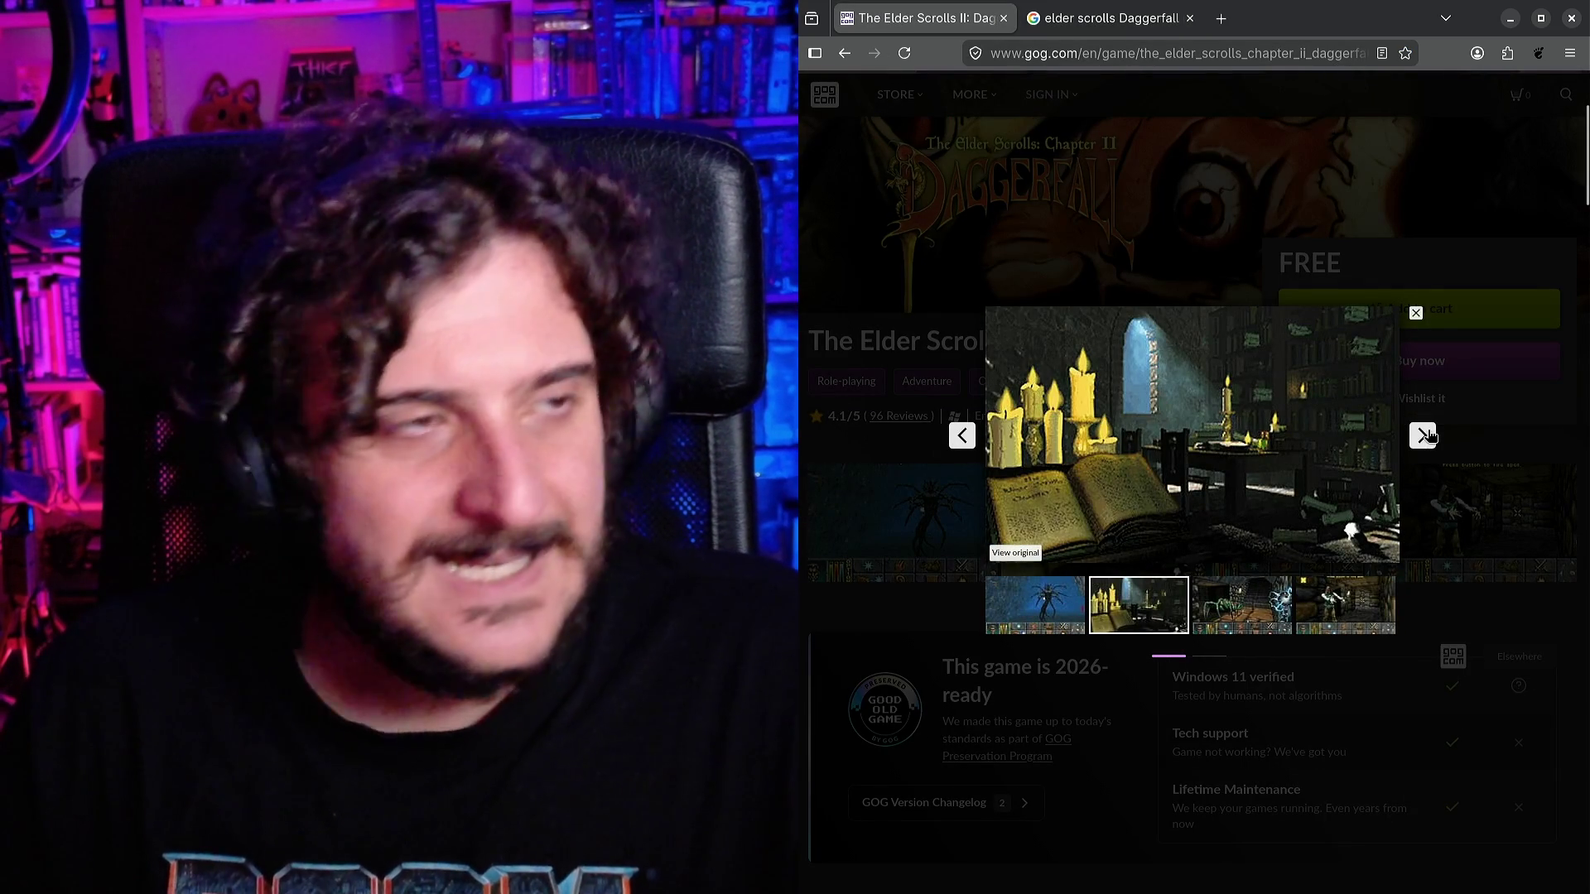
pyautogui.click(1430, 436)
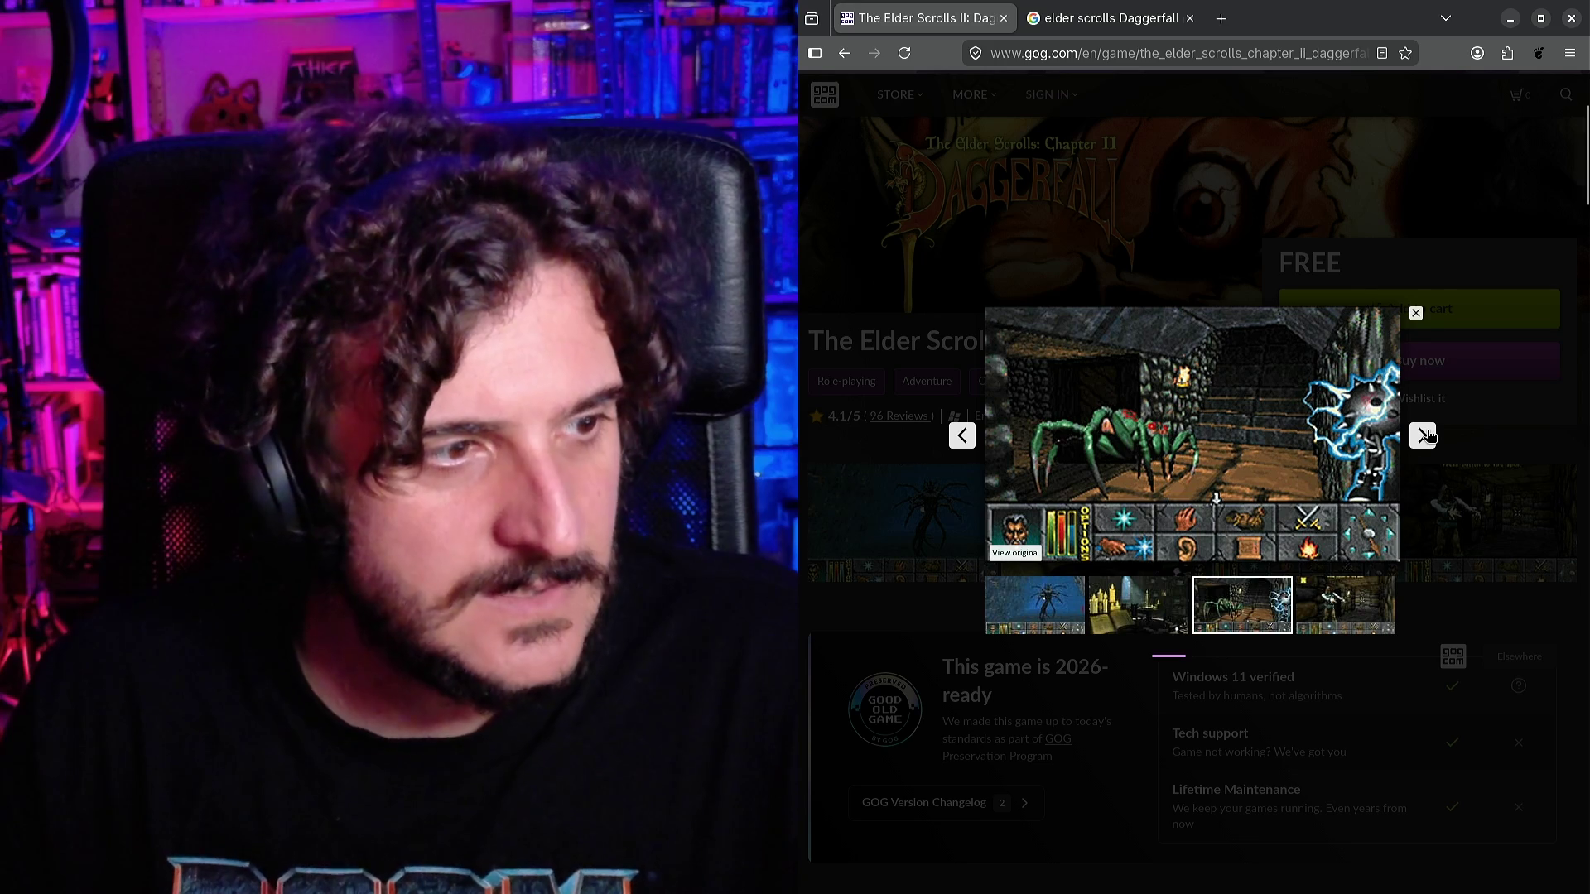
pyautogui.click(1483, 495)
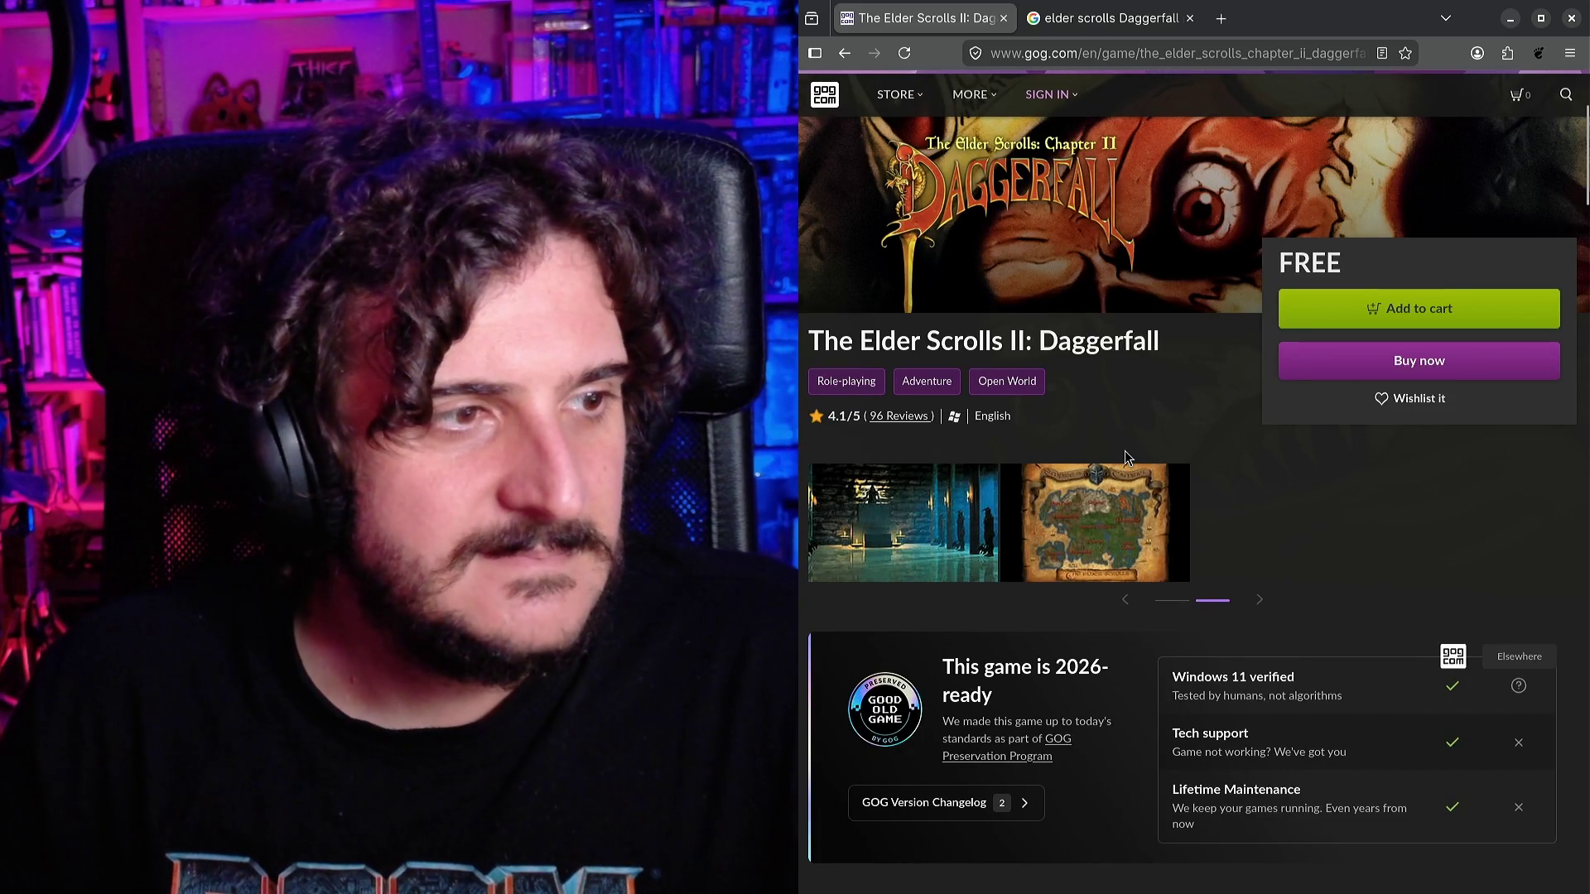
pyautogui.scroll(3, 1123, 463)
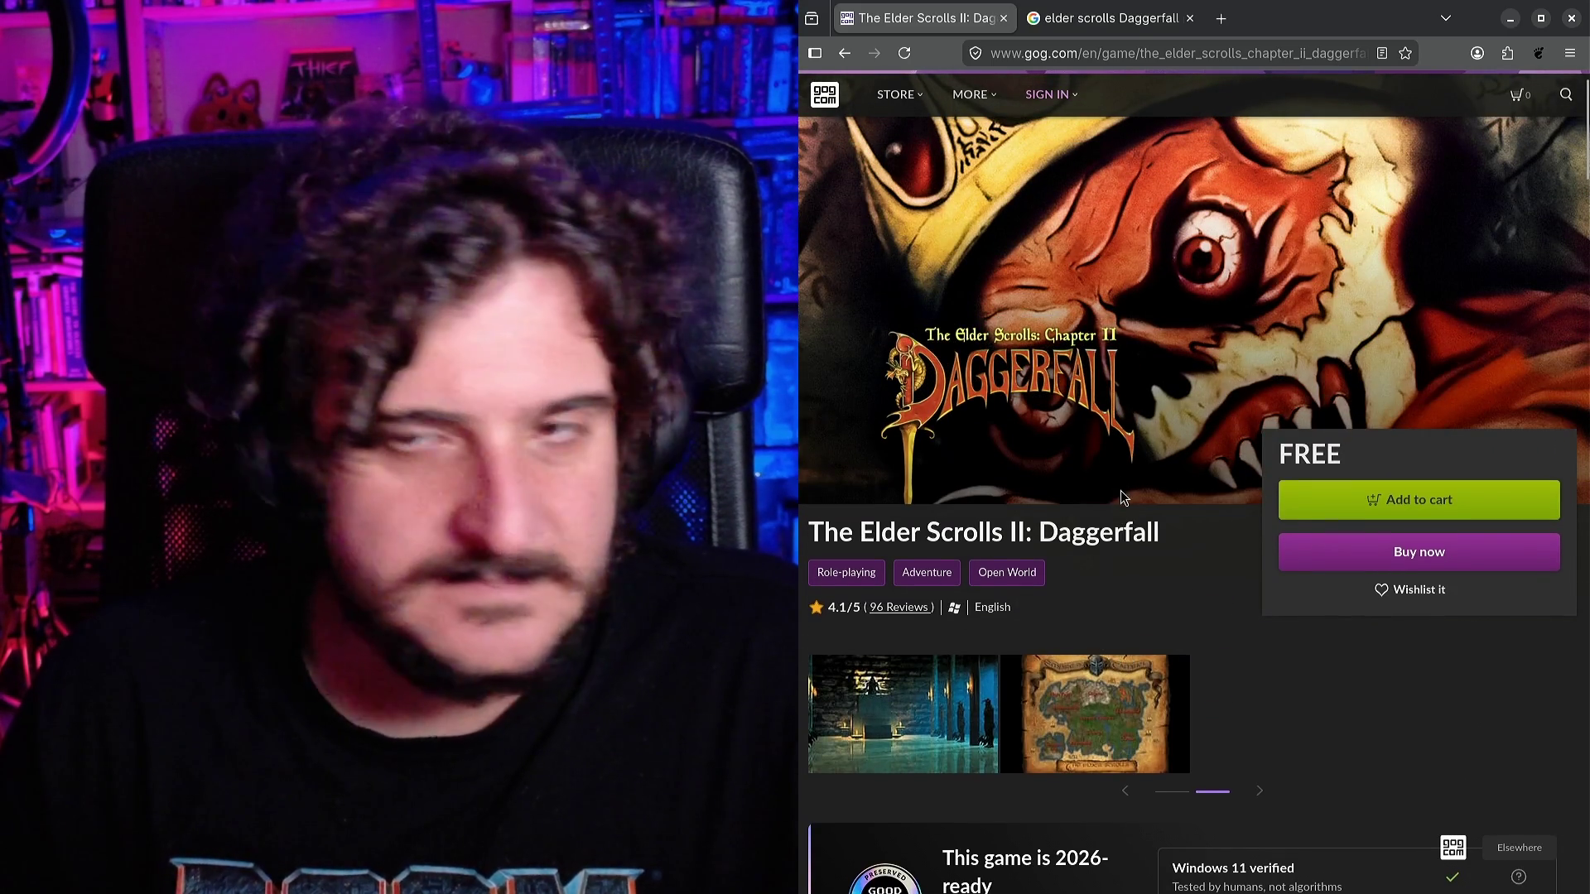
pyautogui.scroll(-7, 1121, 491)
pyautogui.scroll(-8, 1080, 489)
pyautogui.scroll(15, 1082, 486)
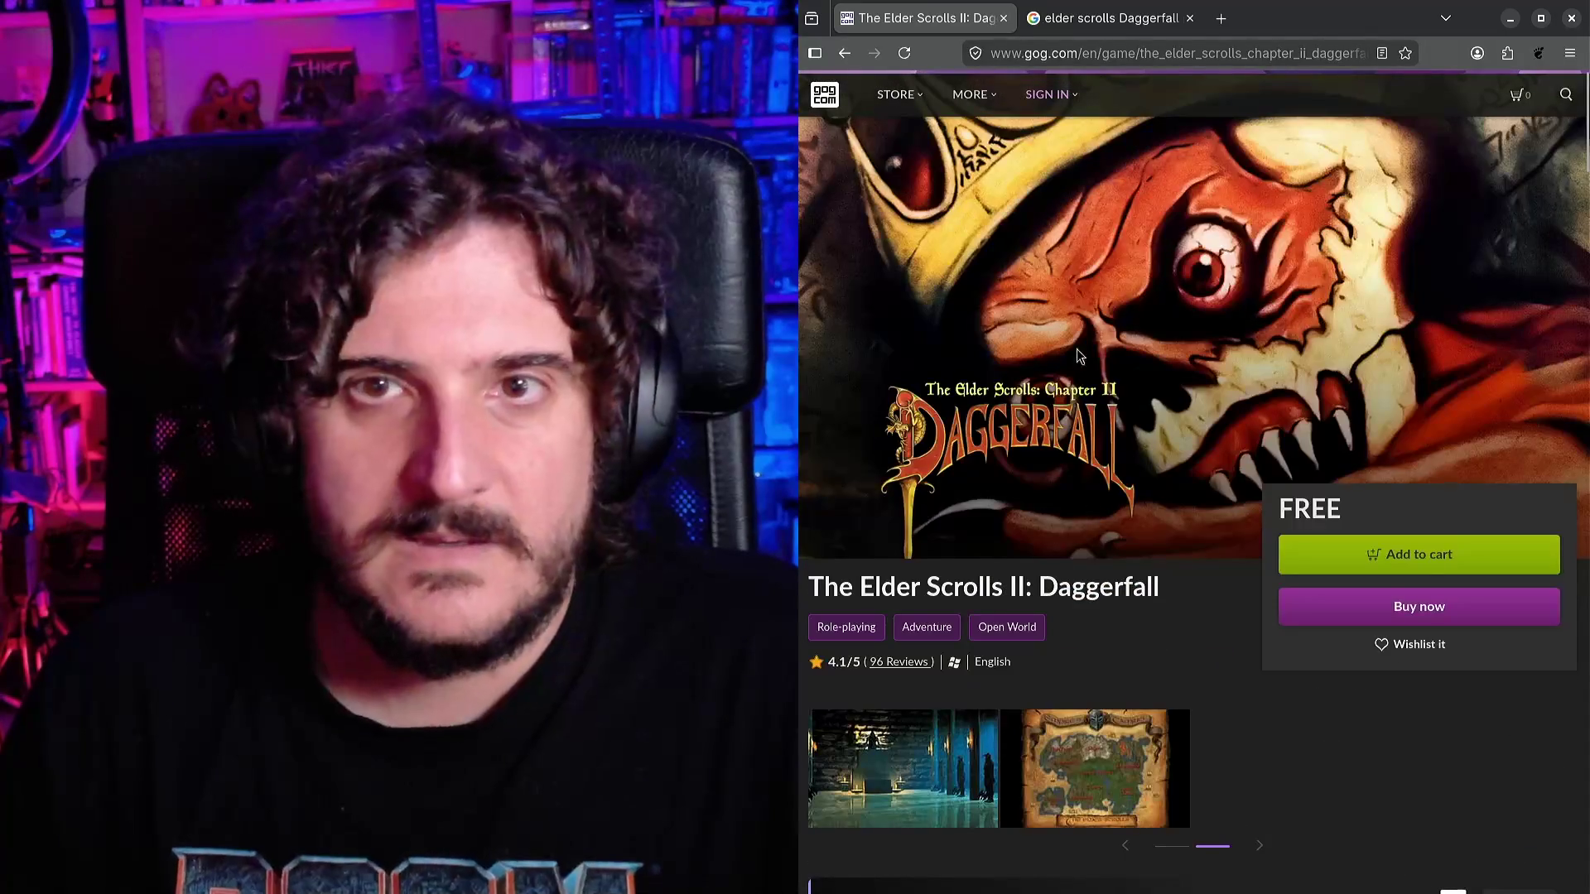
# Search GOG for 'dragons lore' and open the Dragon Lore: The Legend Begins page.
pyautogui.click(1565, 97)
pyautogui.write('dragons ')
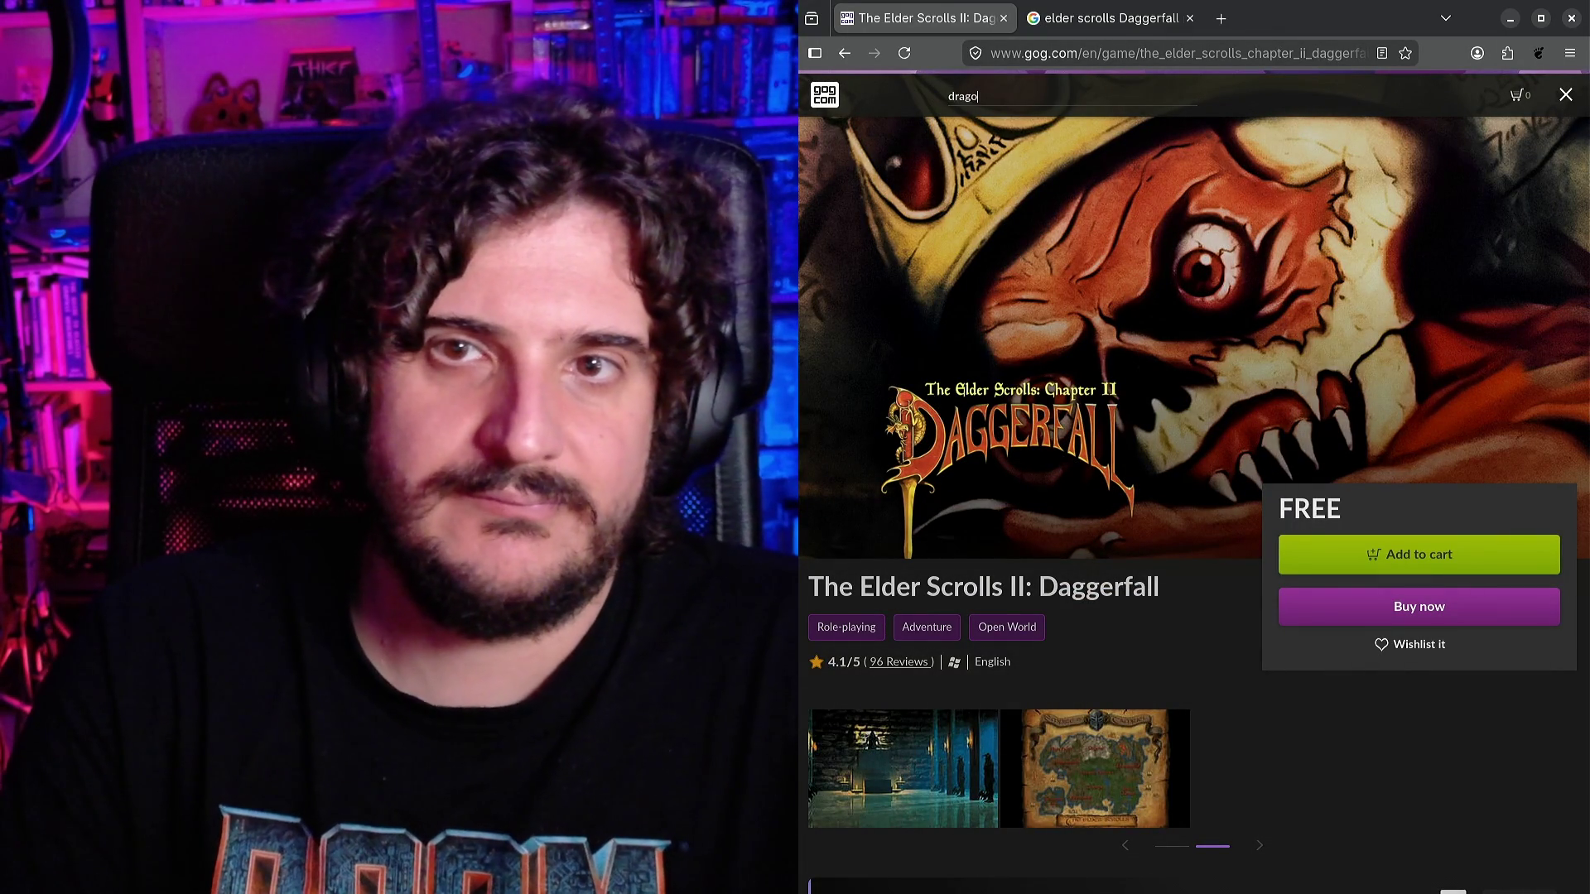
pyautogui.write('lore')
pyautogui.press('Return')
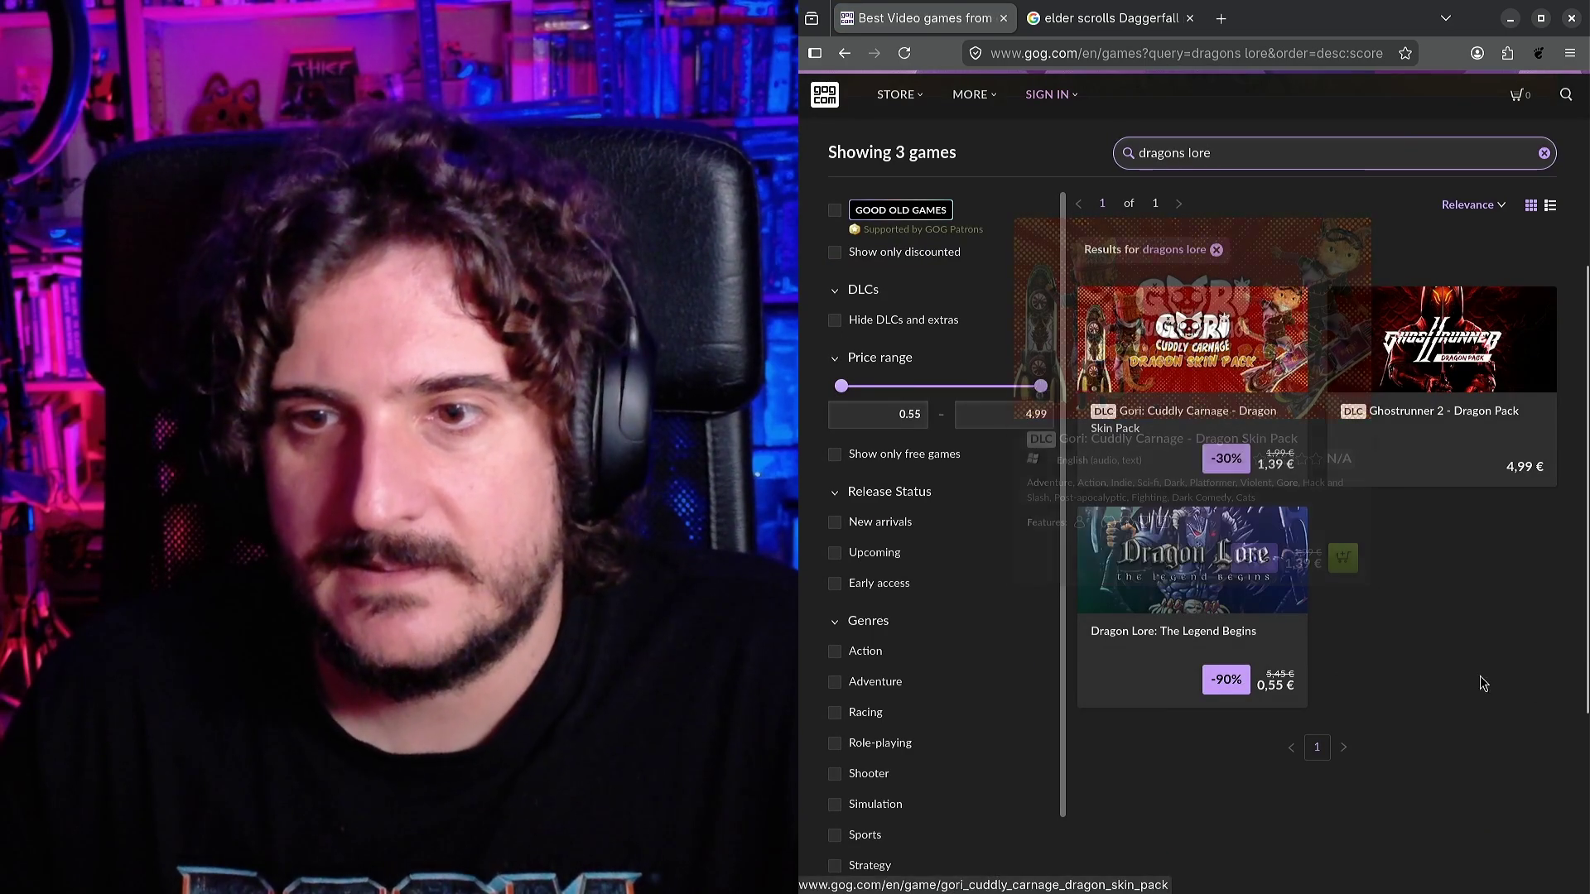
pyautogui.click(1239, 587)
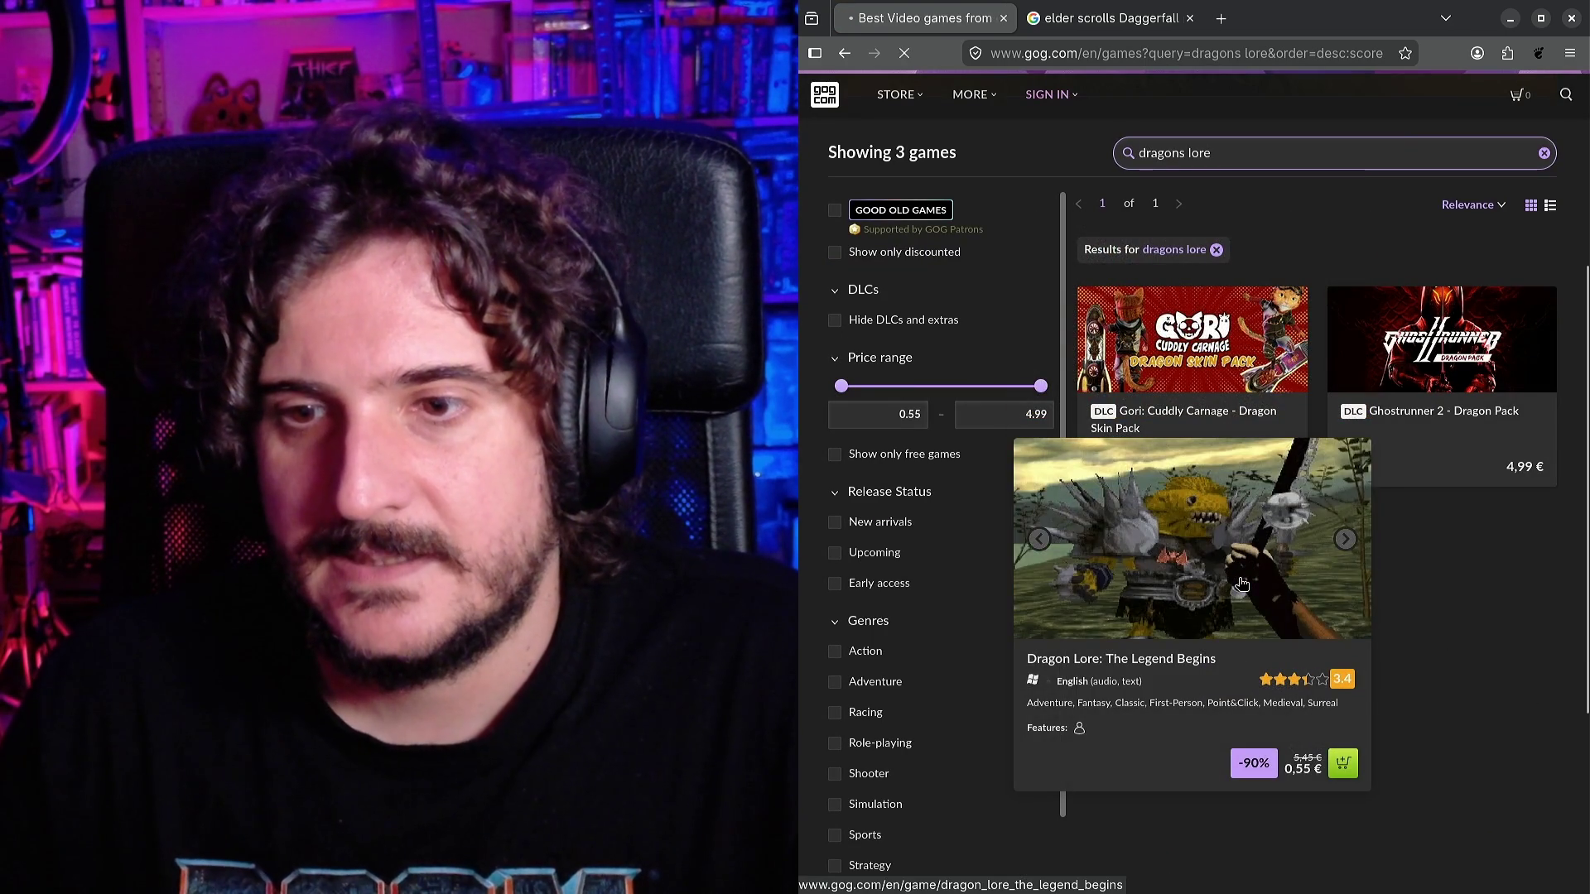
pyautogui.moveTo(1404, 494)
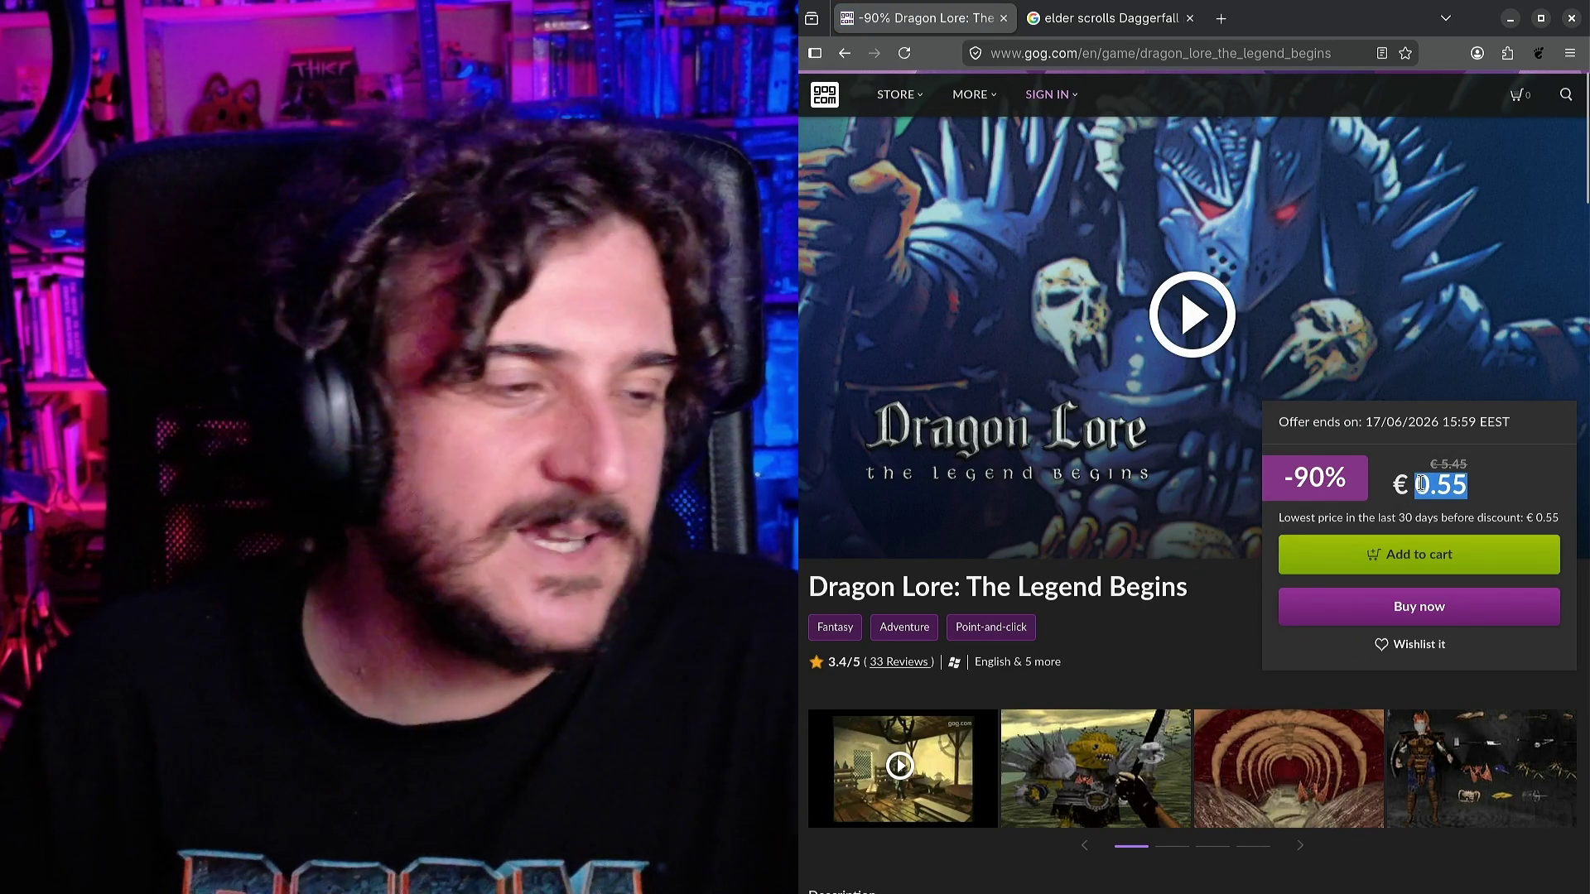
# Play the Dragon Lore intro video from the gallery, stopping it at 0:18 of 5:06.
pyautogui.scroll(-2, 1214, 530)
pyautogui.click(903, 629)
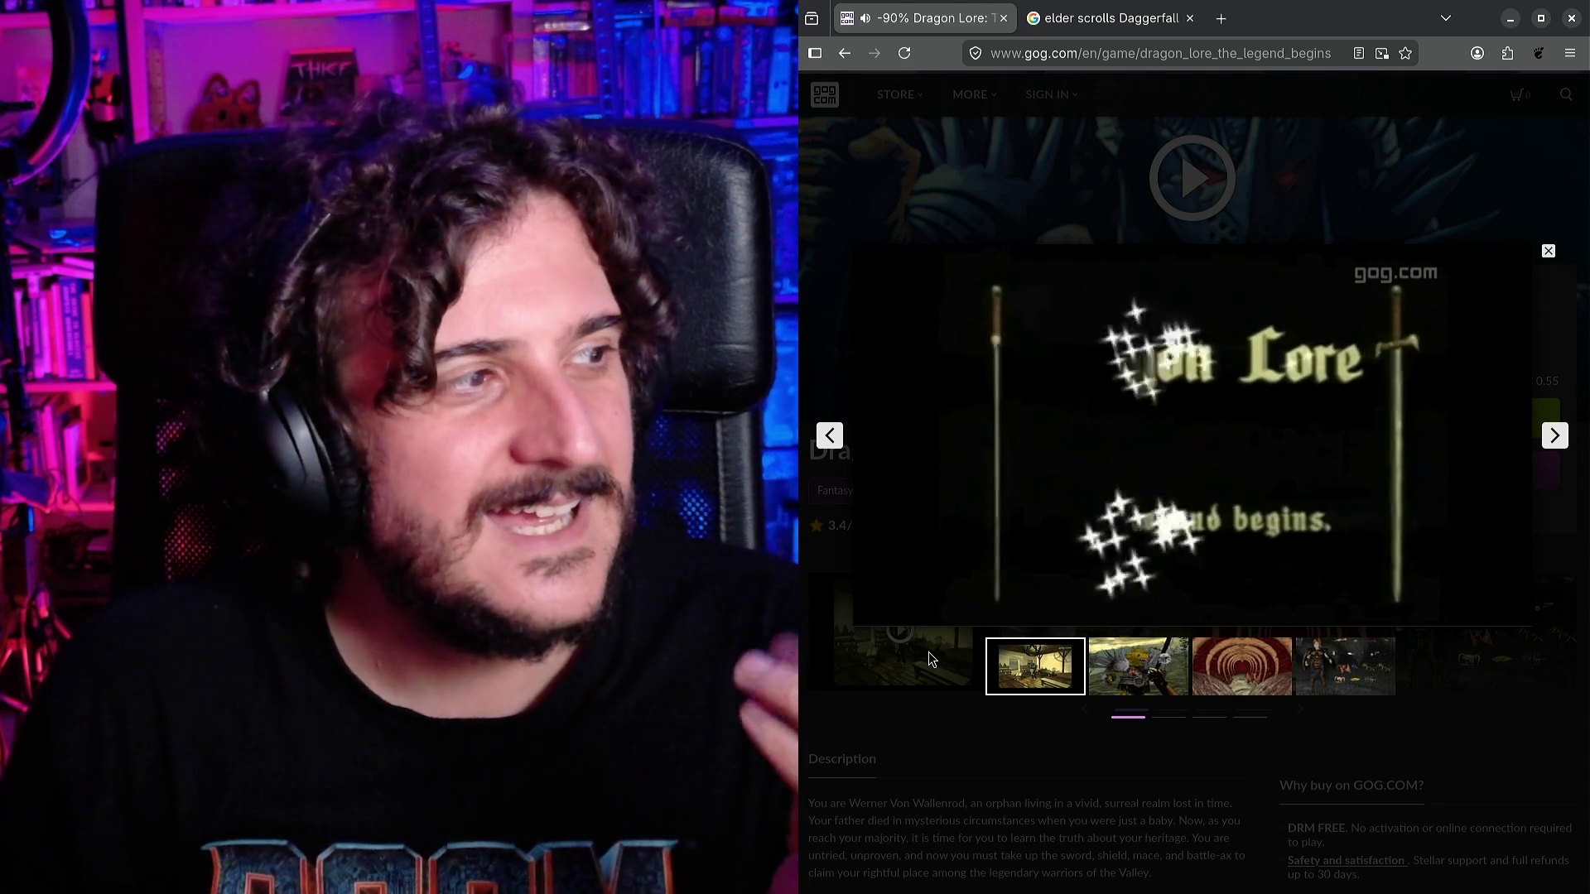
pyautogui.click(1043, 469)
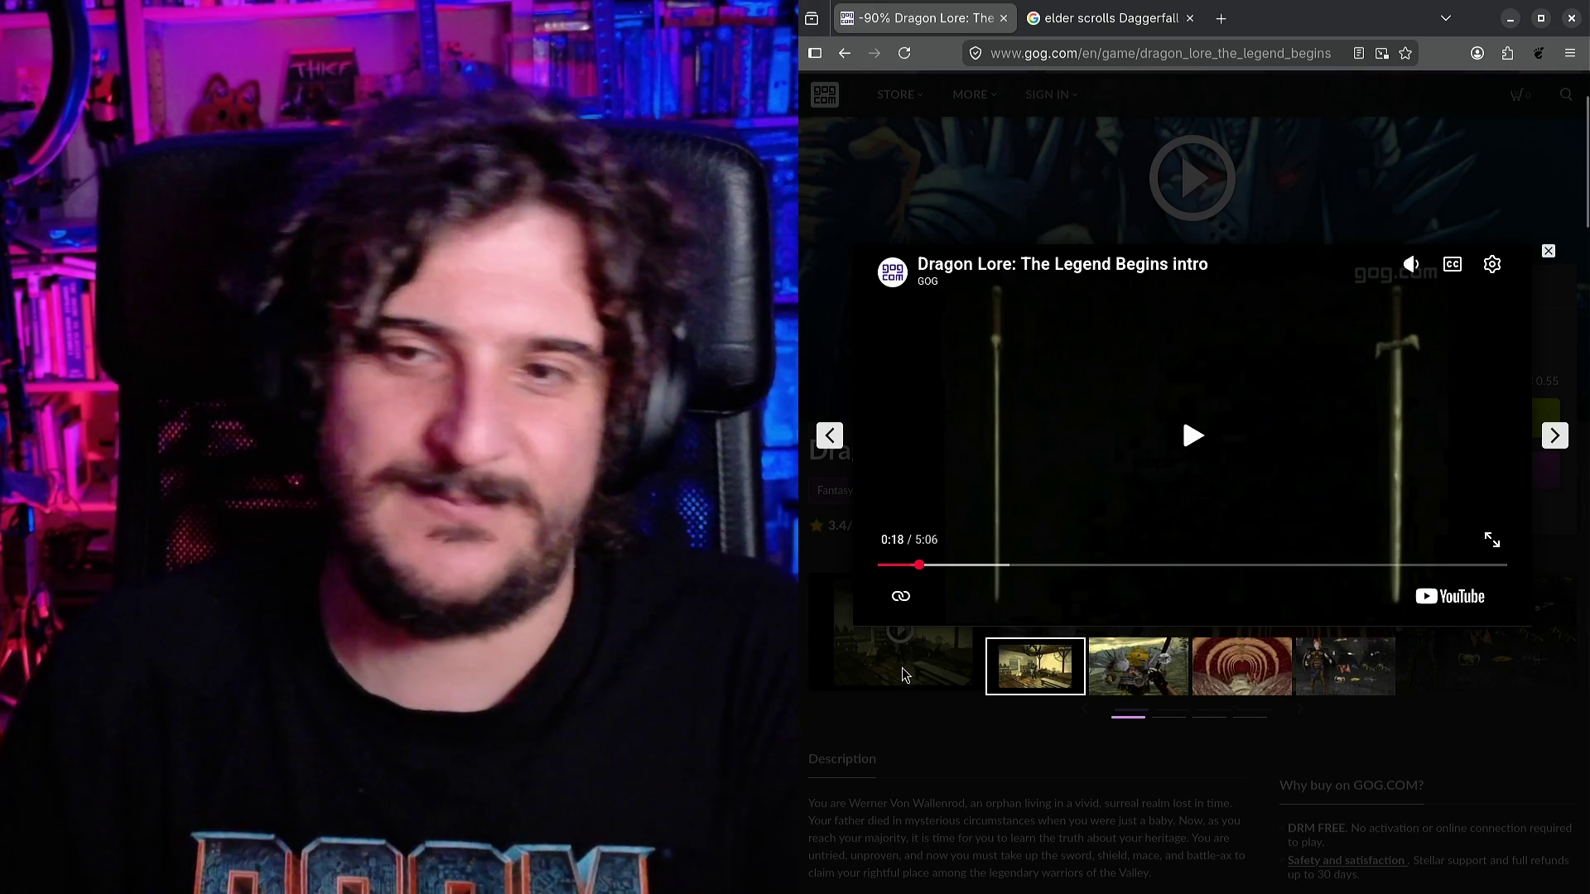
pyautogui.scroll(-5, 1094, 536)
pyautogui.scroll(3, 1035, 679)
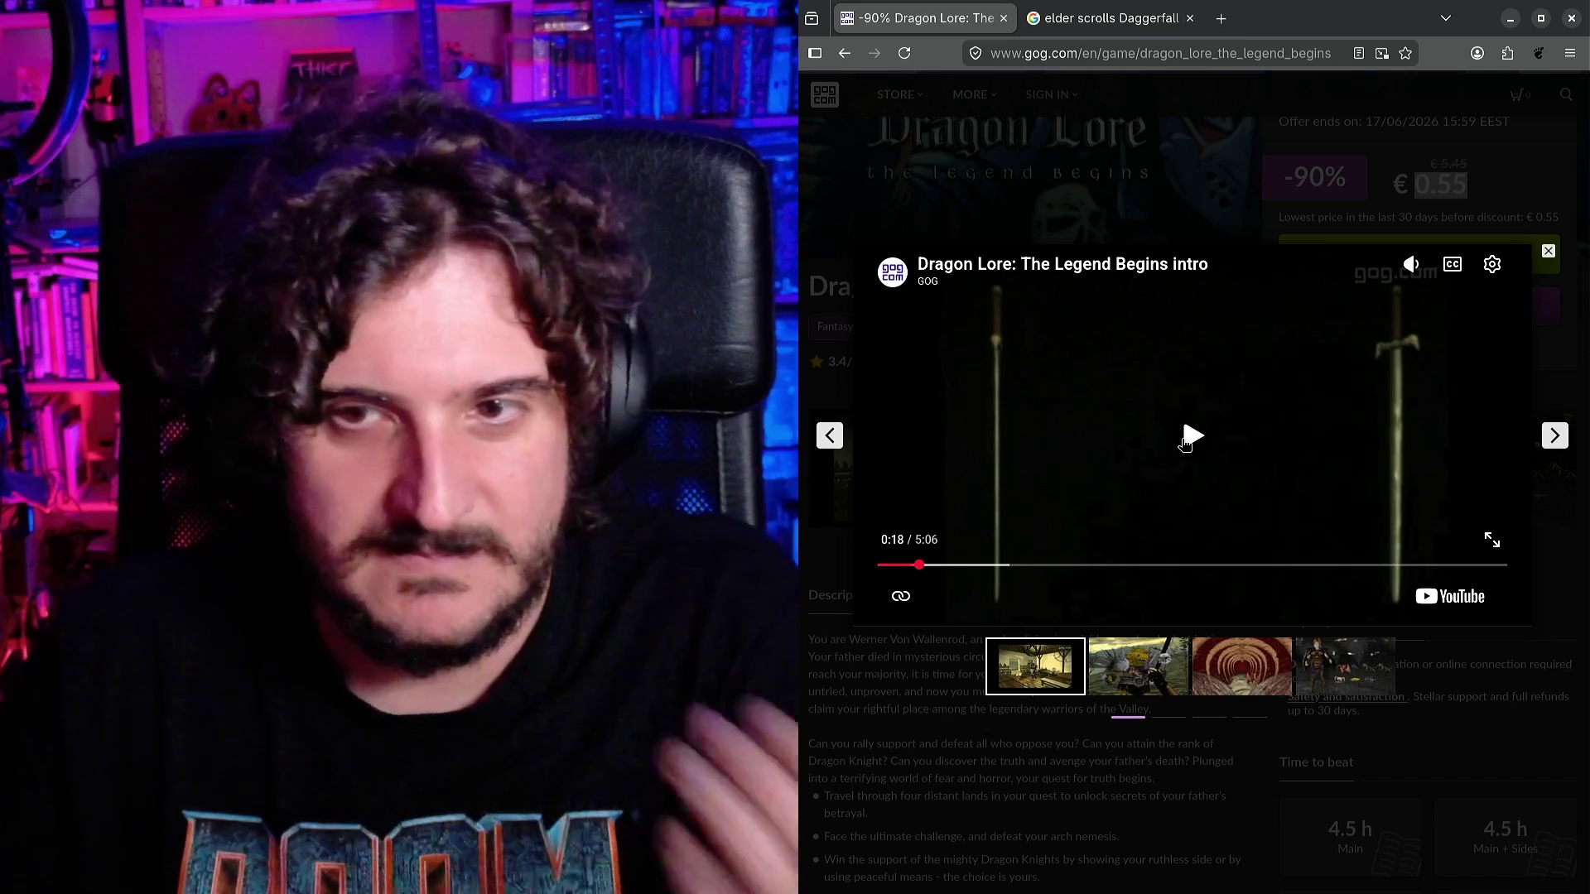
pyautogui.click(1186, 443)
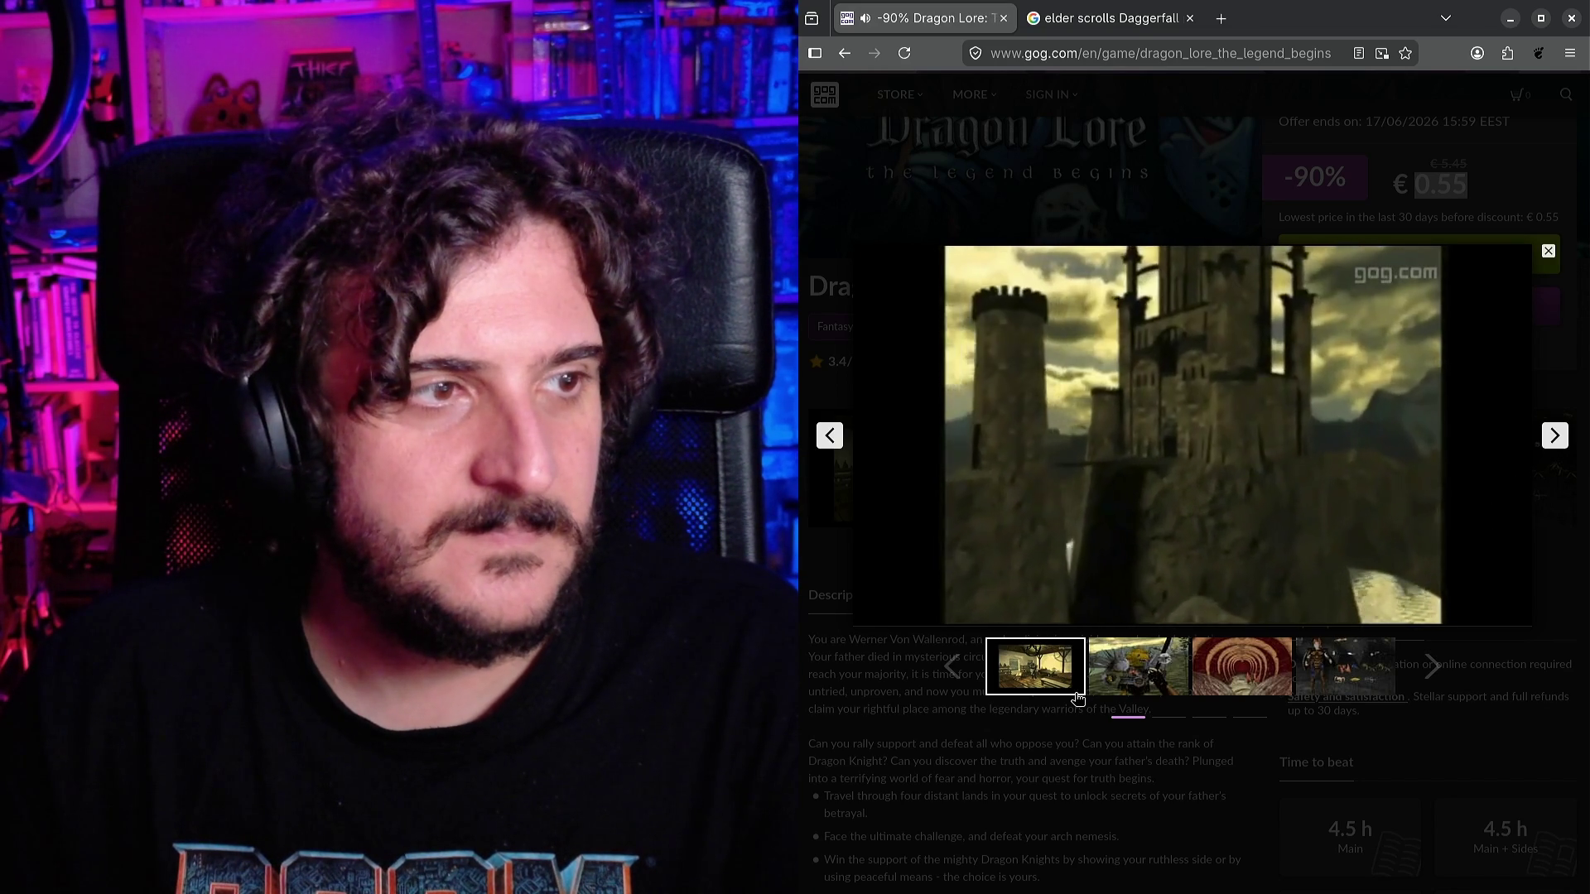
# Let the Dragon Lore intro video play on, then pause it at 2:29 of 5:06.
pyautogui.click(1178, 449)
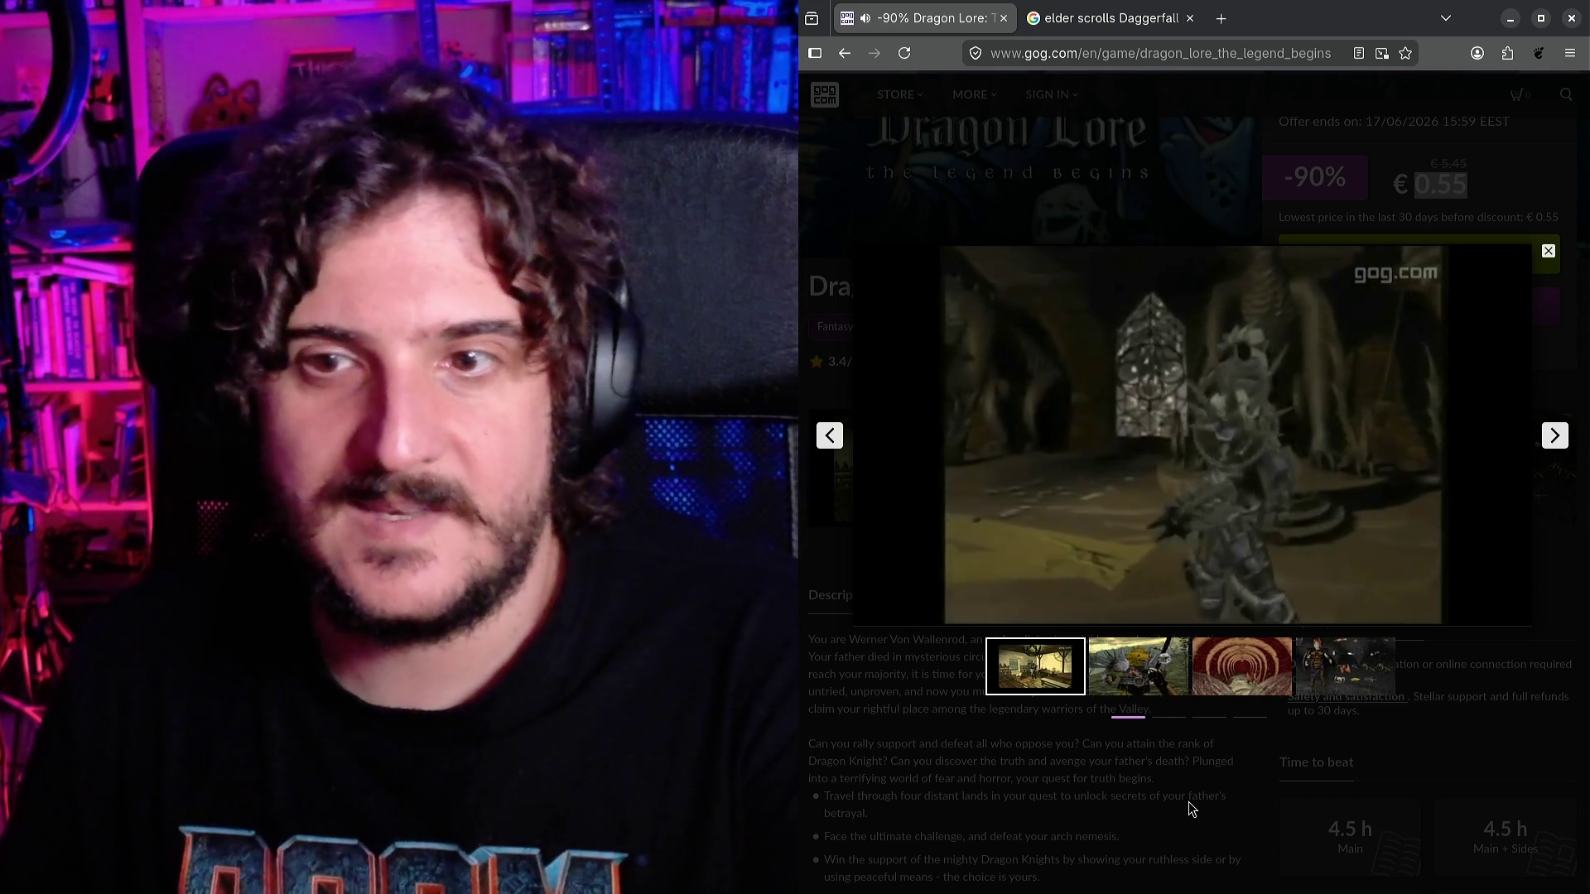
pyautogui.moveTo(1101, 613)
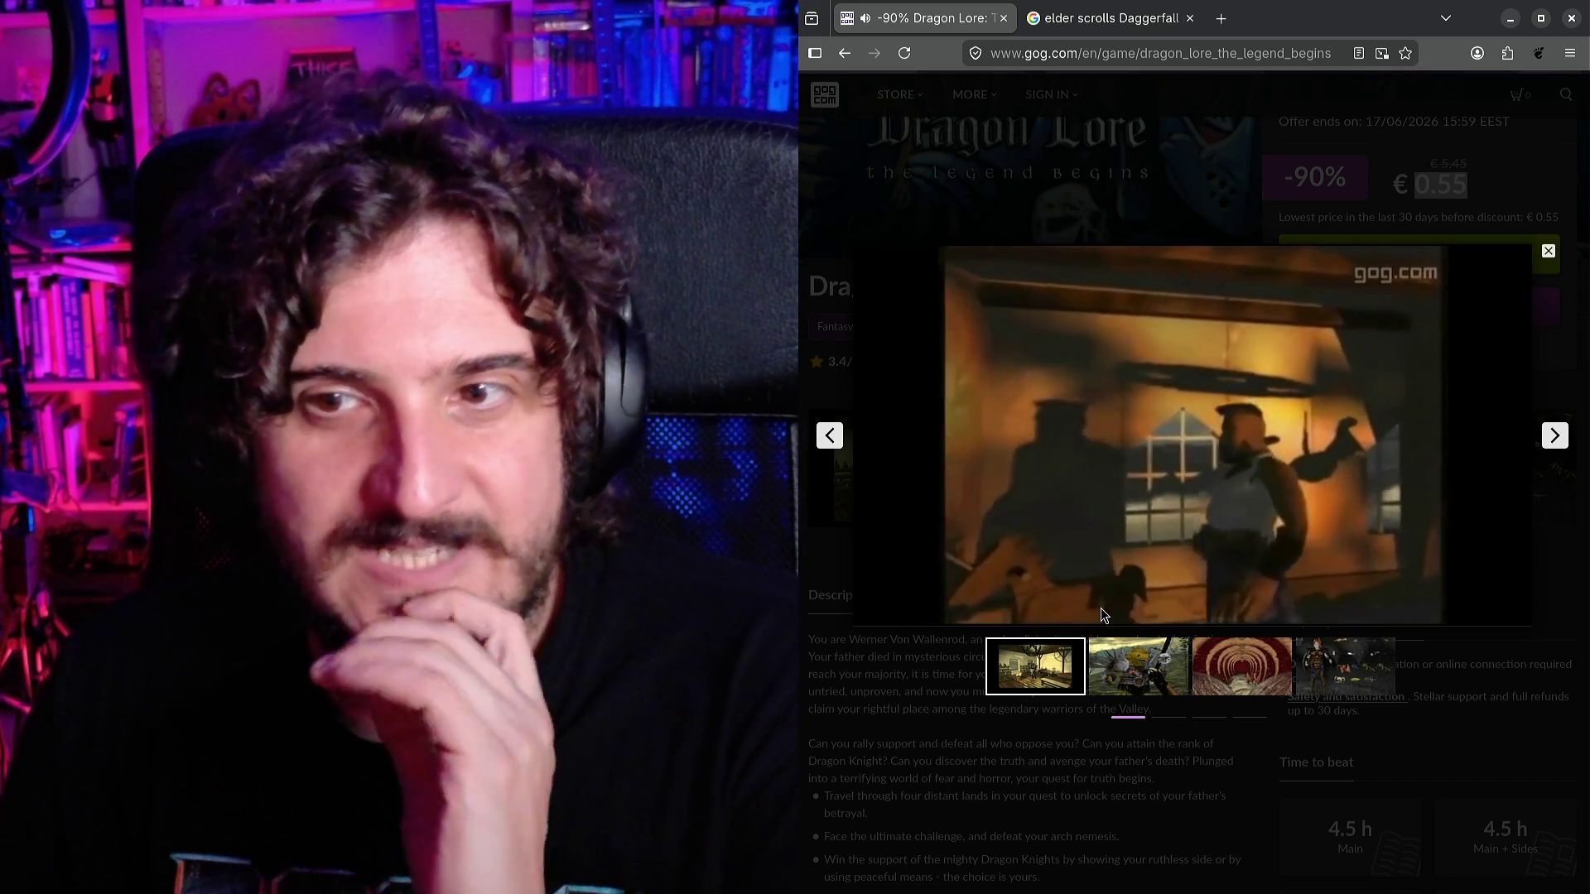
pyautogui.click(1100, 612)
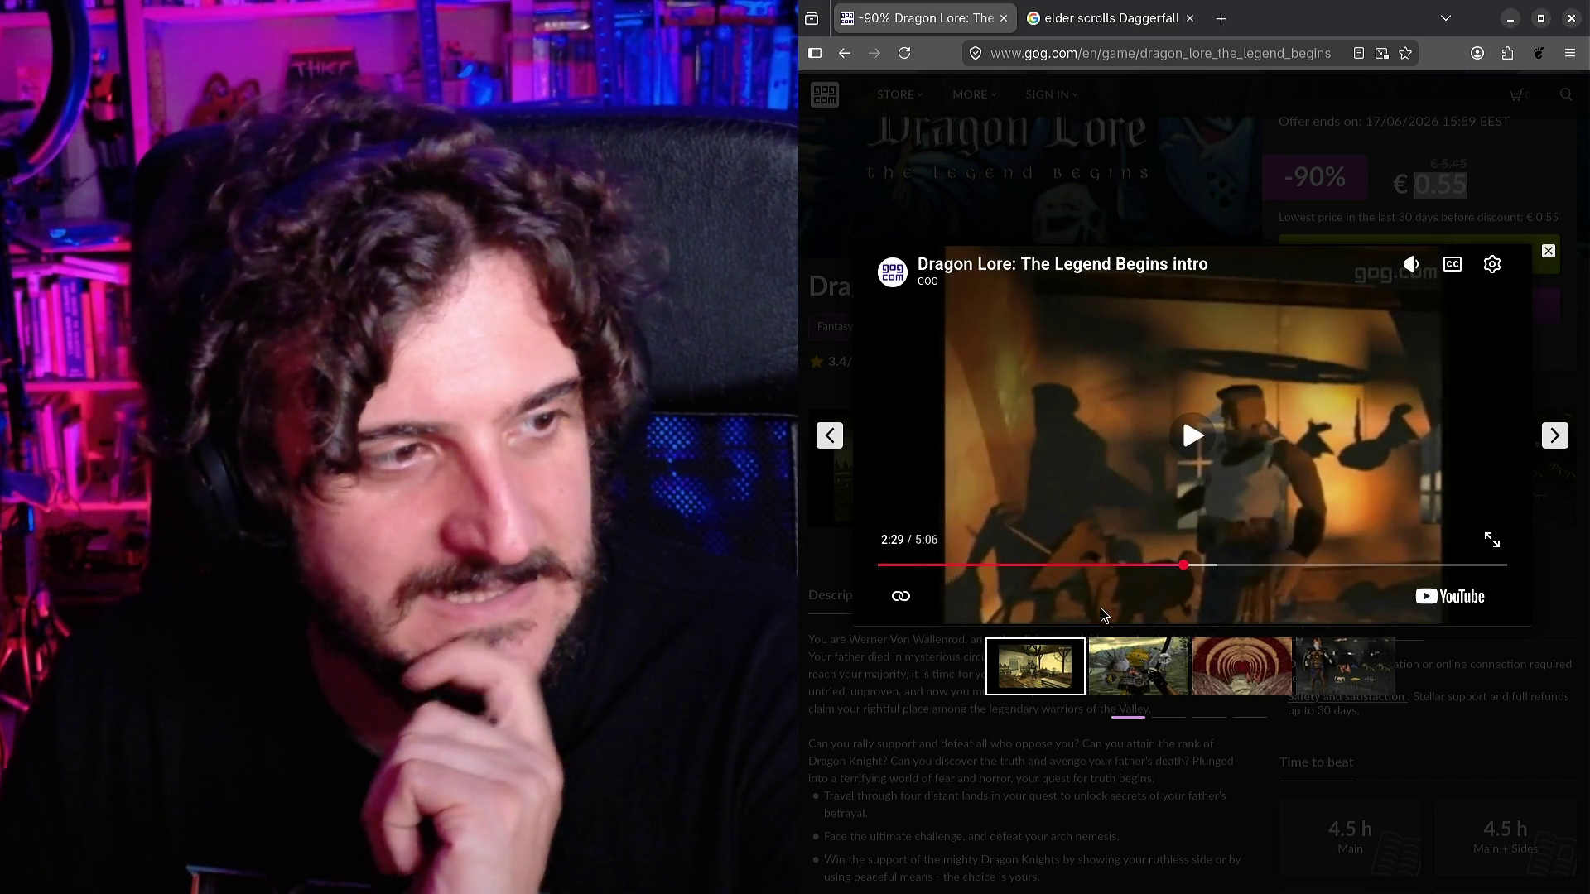
# Resume the Dragon Lore intro trailer and rewind it twenty seconds to the interior scene.
pyautogui.click(1101, 611)
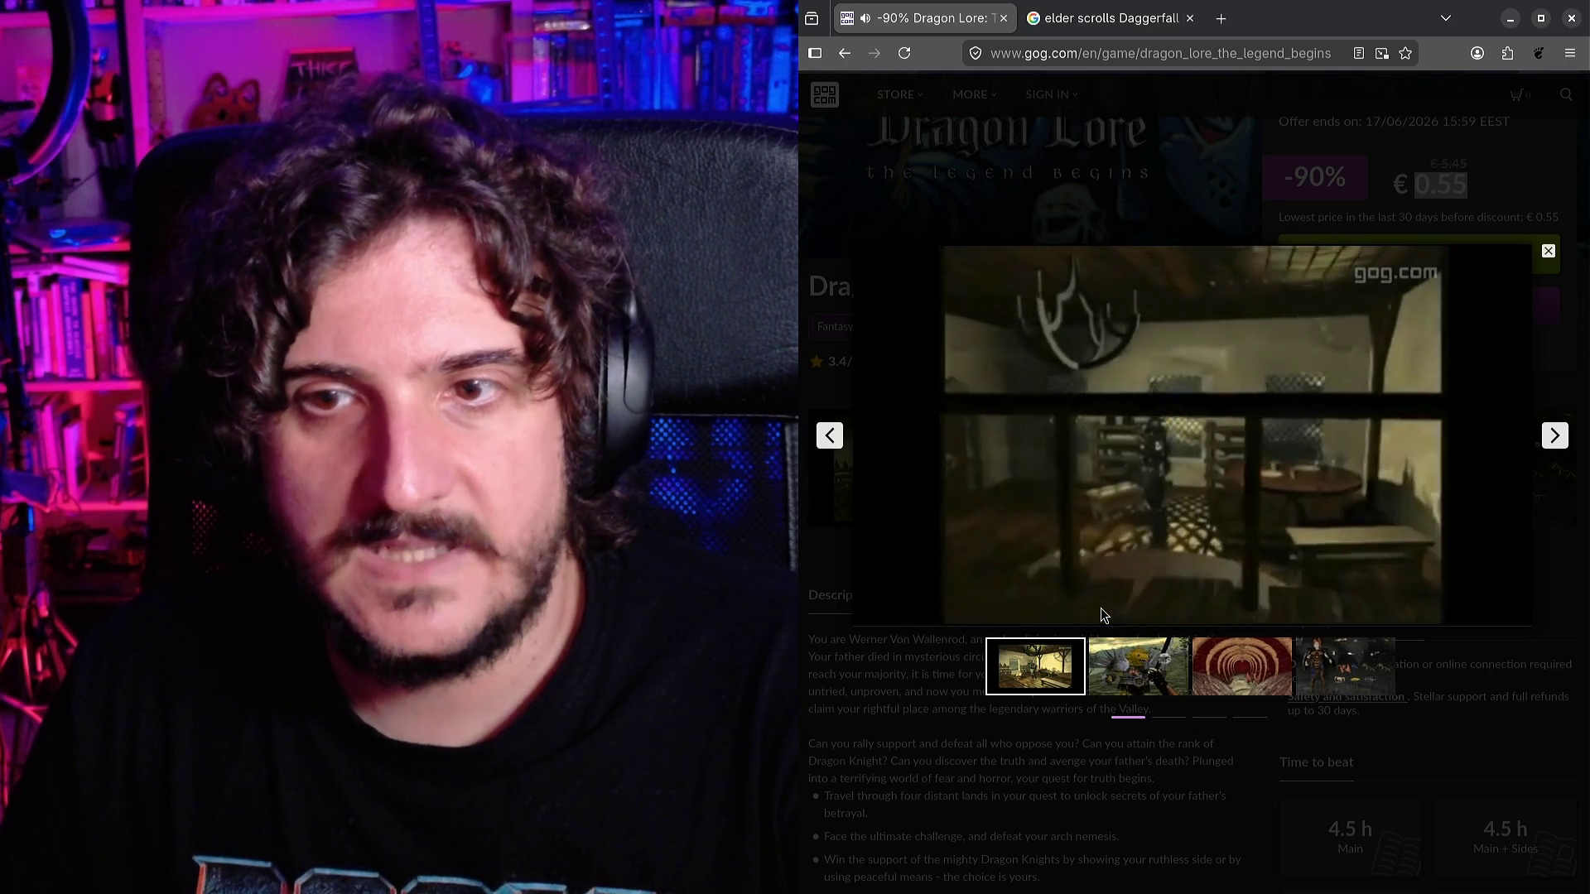
pyautogui.press('j')
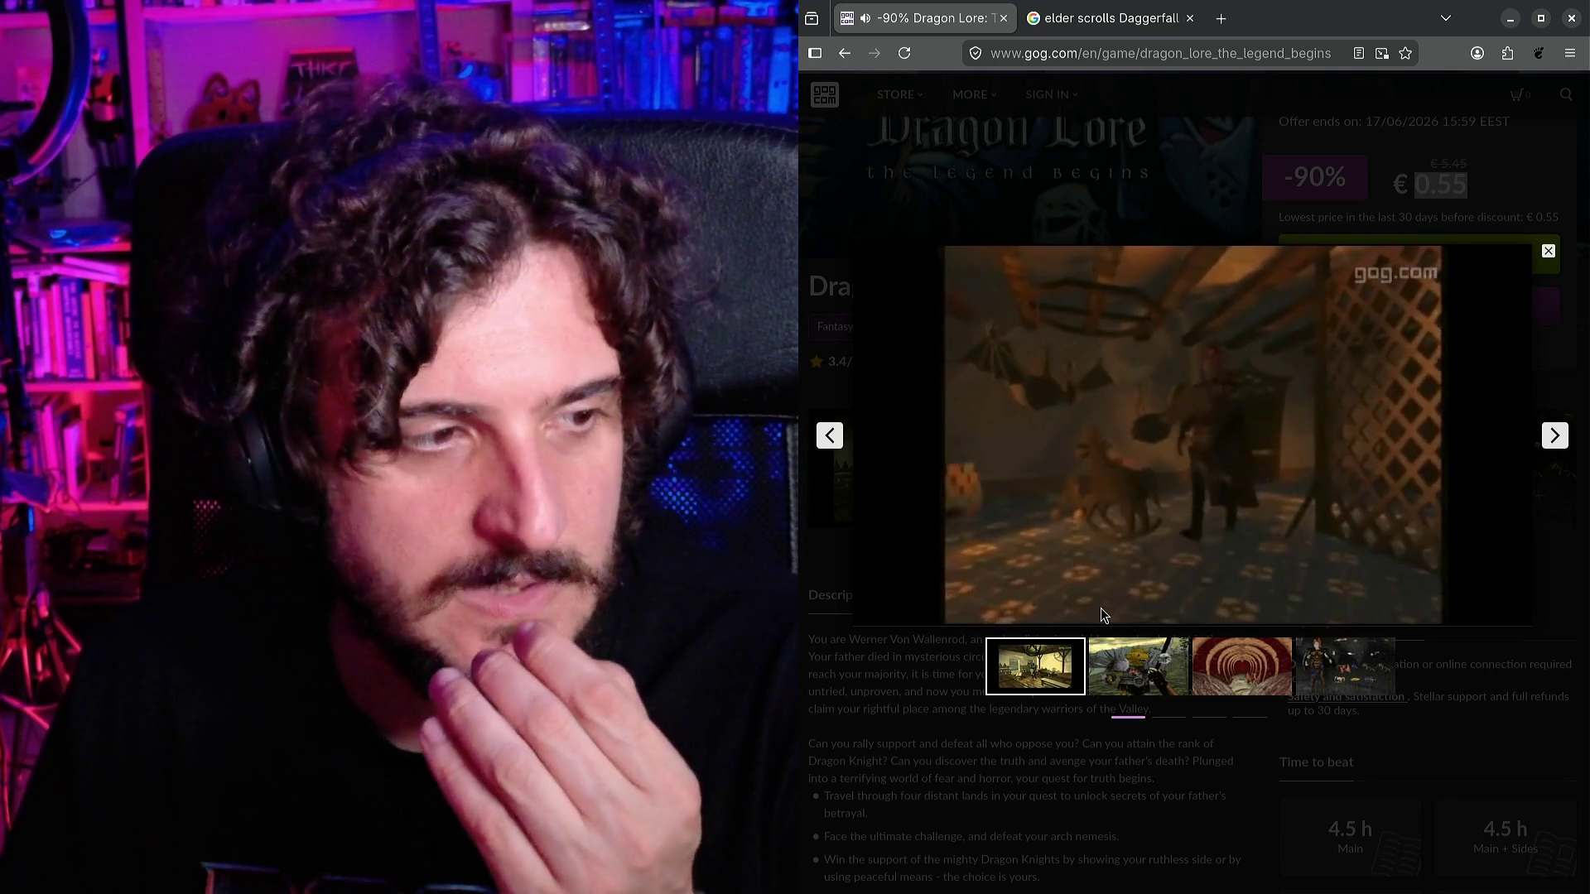
pyautogui.press('j')
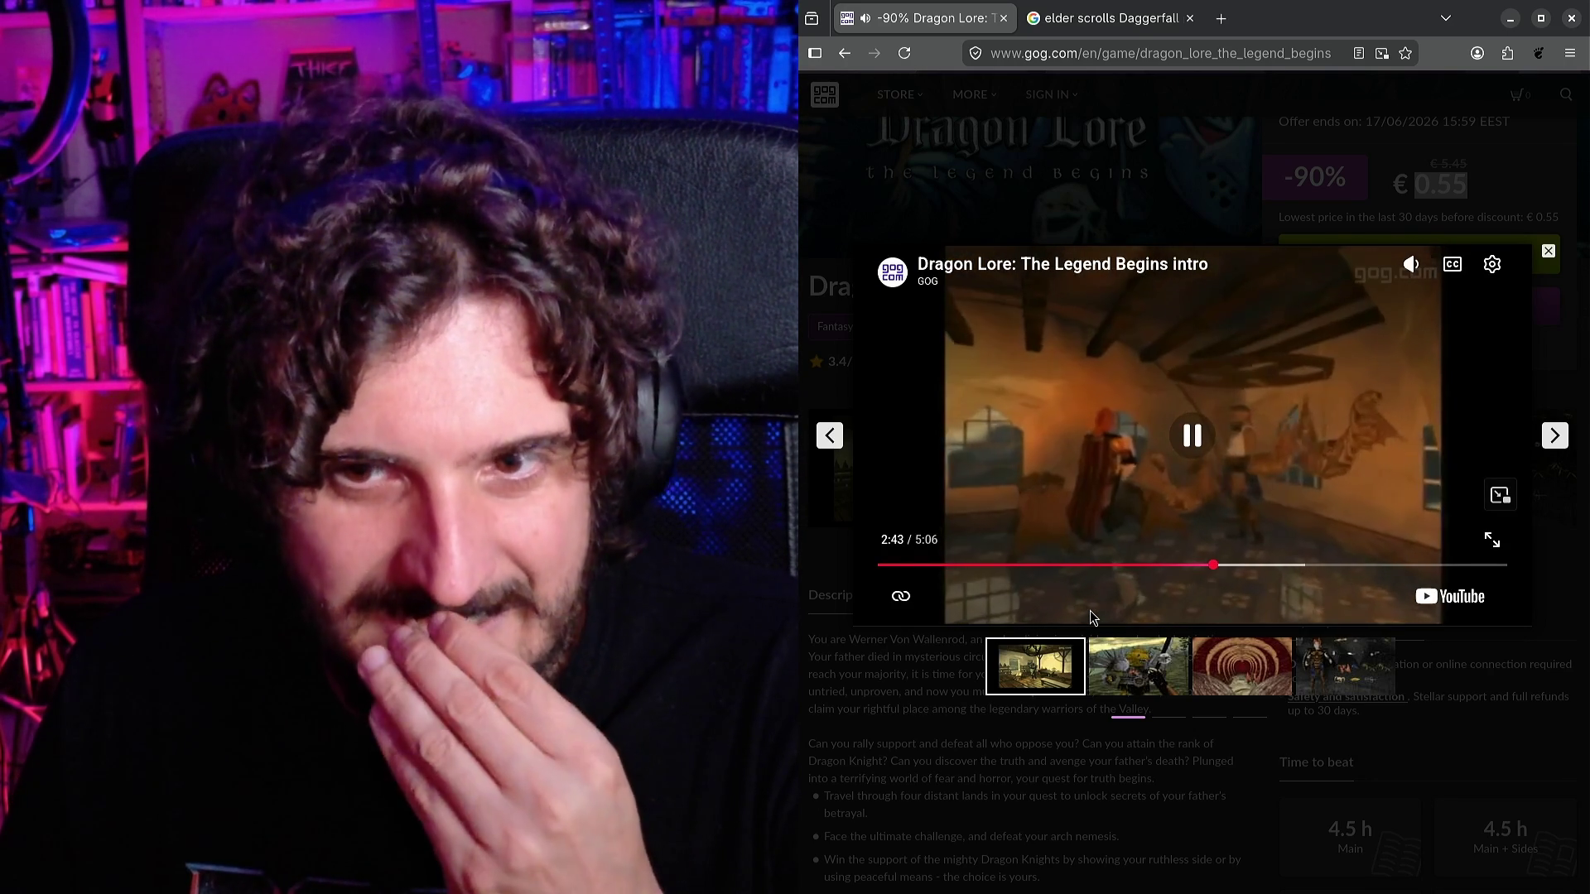
pyautogui.click(1140, 495)
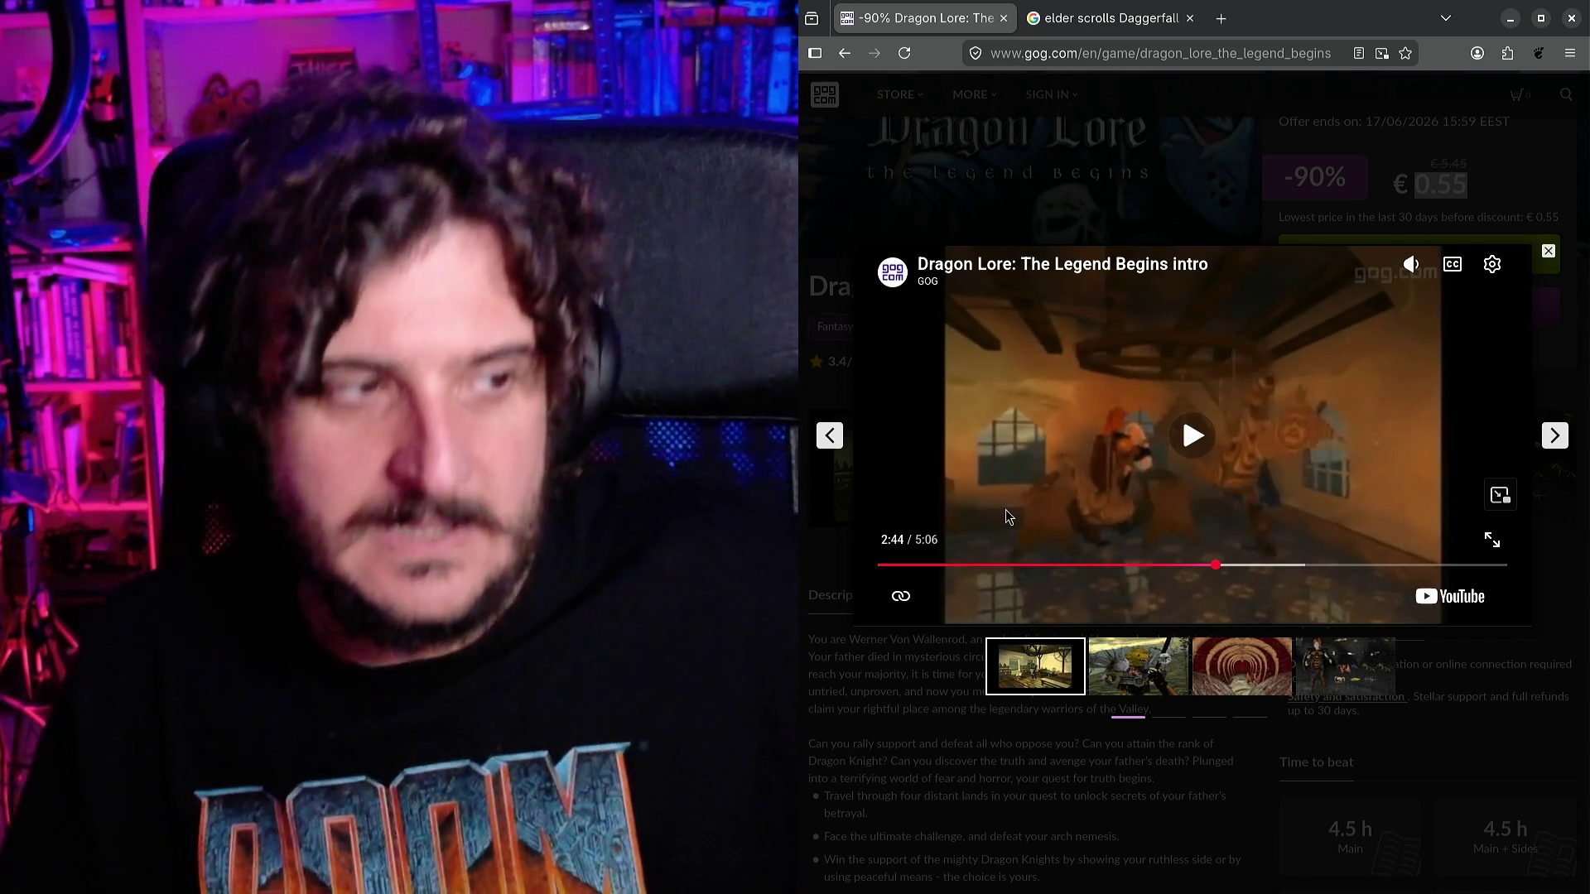
pyautogui.click(1005, 509)
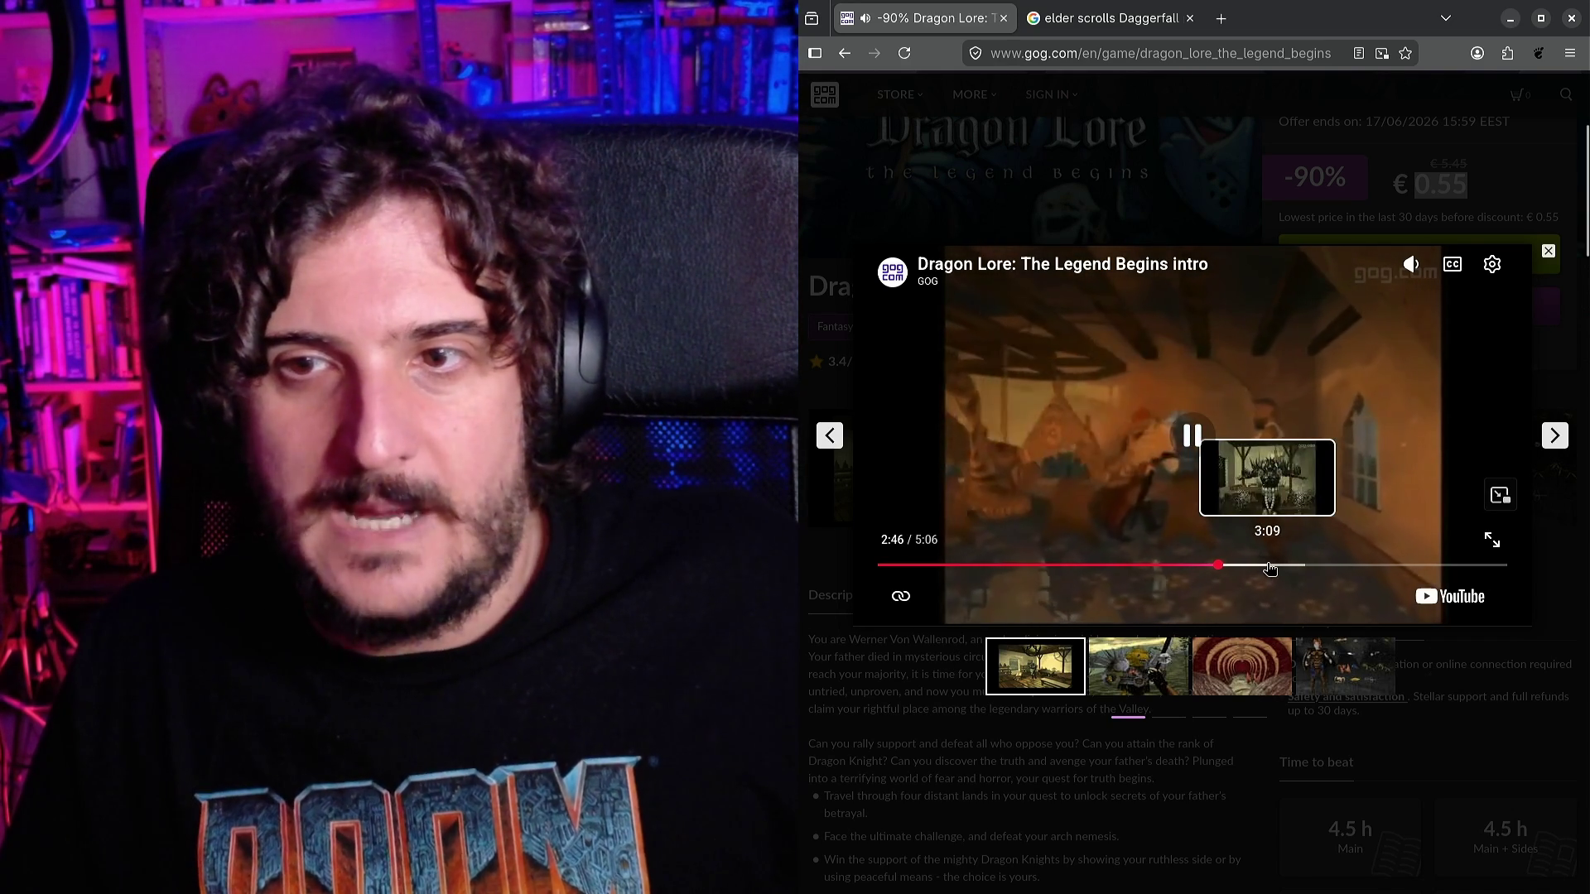
# Jump the trailer ahead to about 3:09, then skip forward to 4:57 of 5:06.
pyautogui.click(1266, 565)
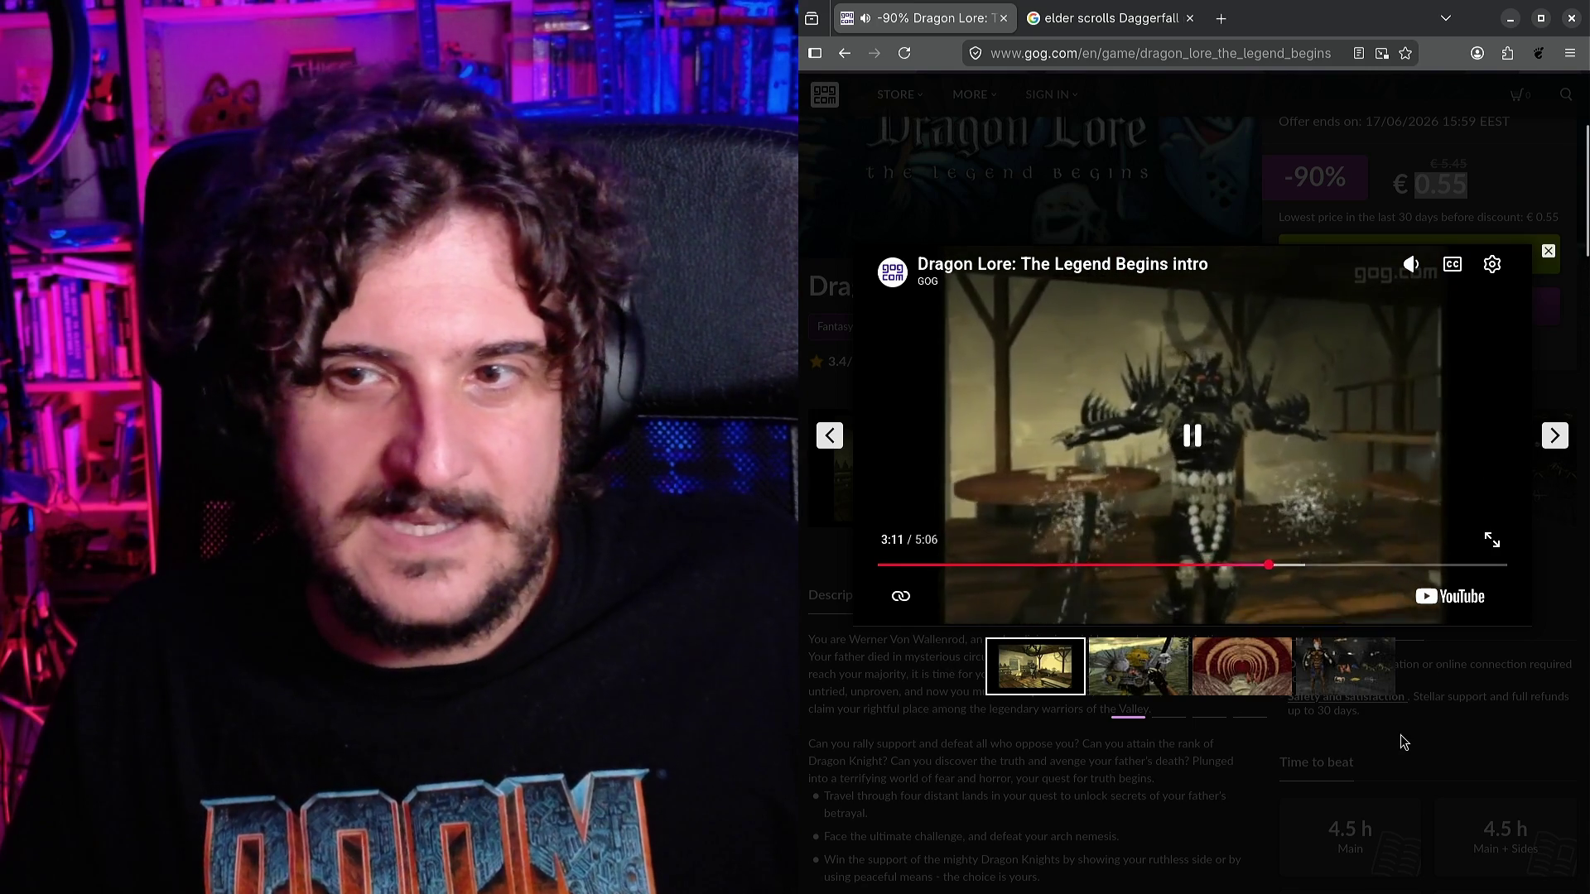
pyautogui.press('Right')
pyautogui.press('Right')
pyautogui.press('Right')
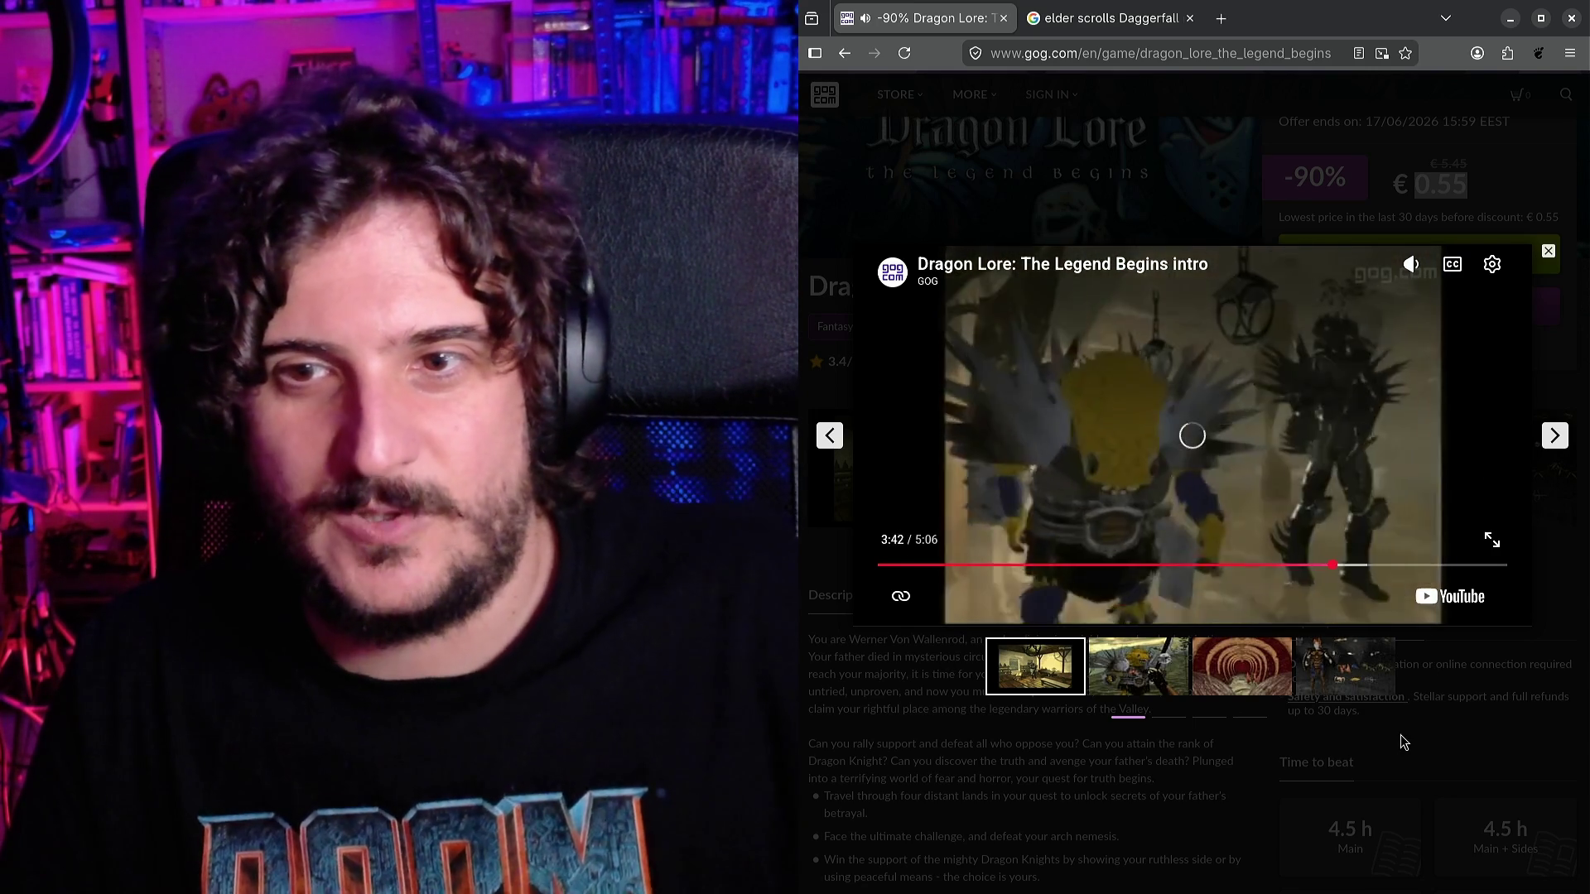
pyautogui.press('Right')
pyautogui.press('Right')
pyautogui.press('Right')
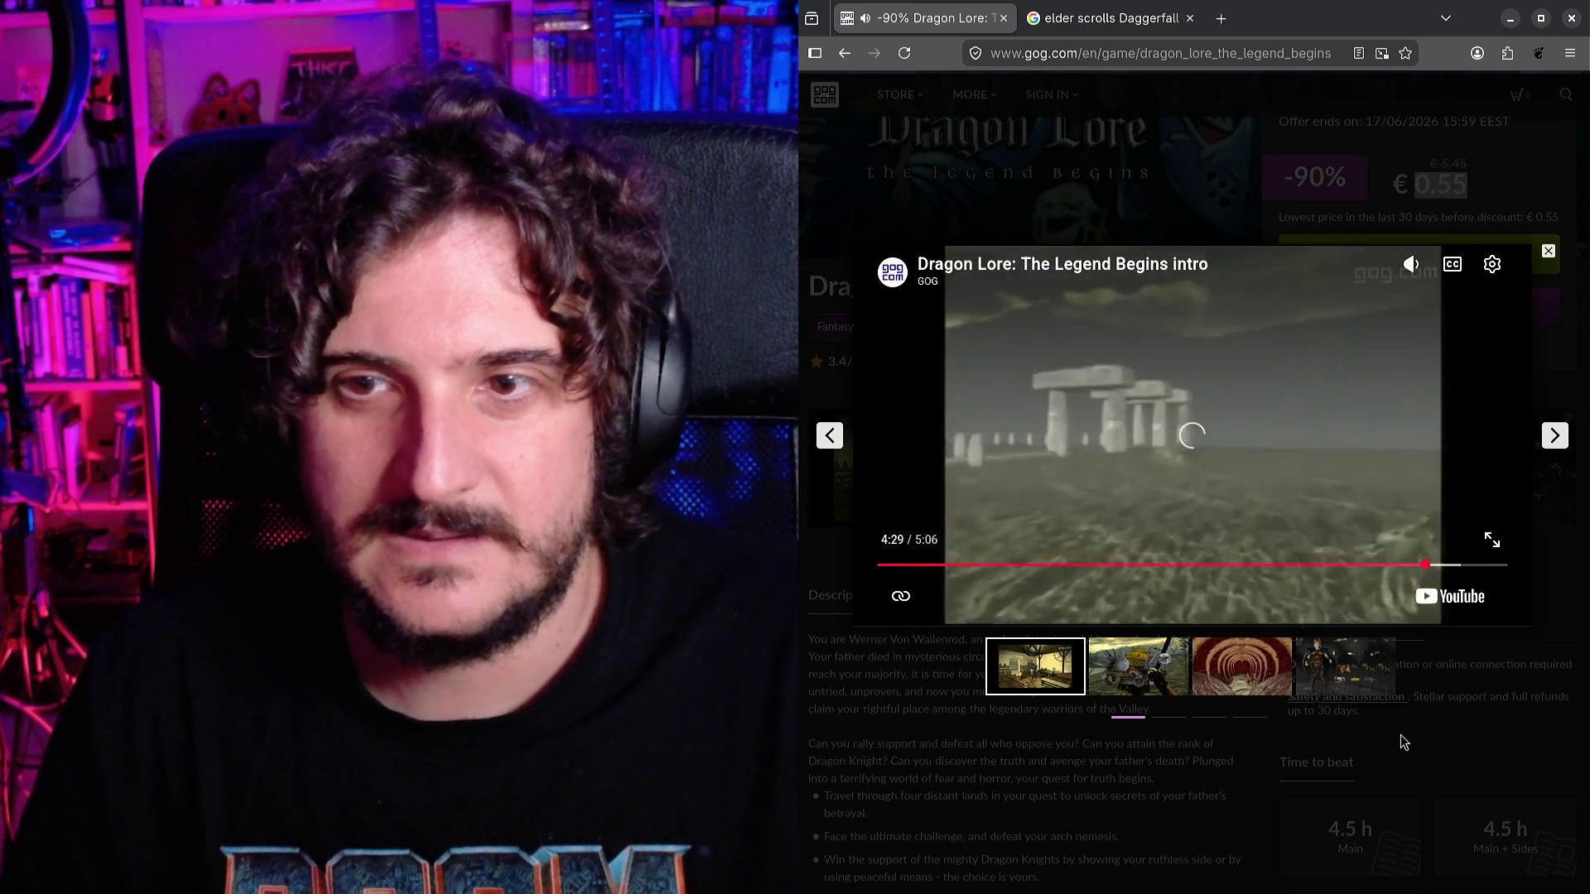
pyautogui.press('Right')
pyautogui.press('Right')
pyautogui.press('Right')
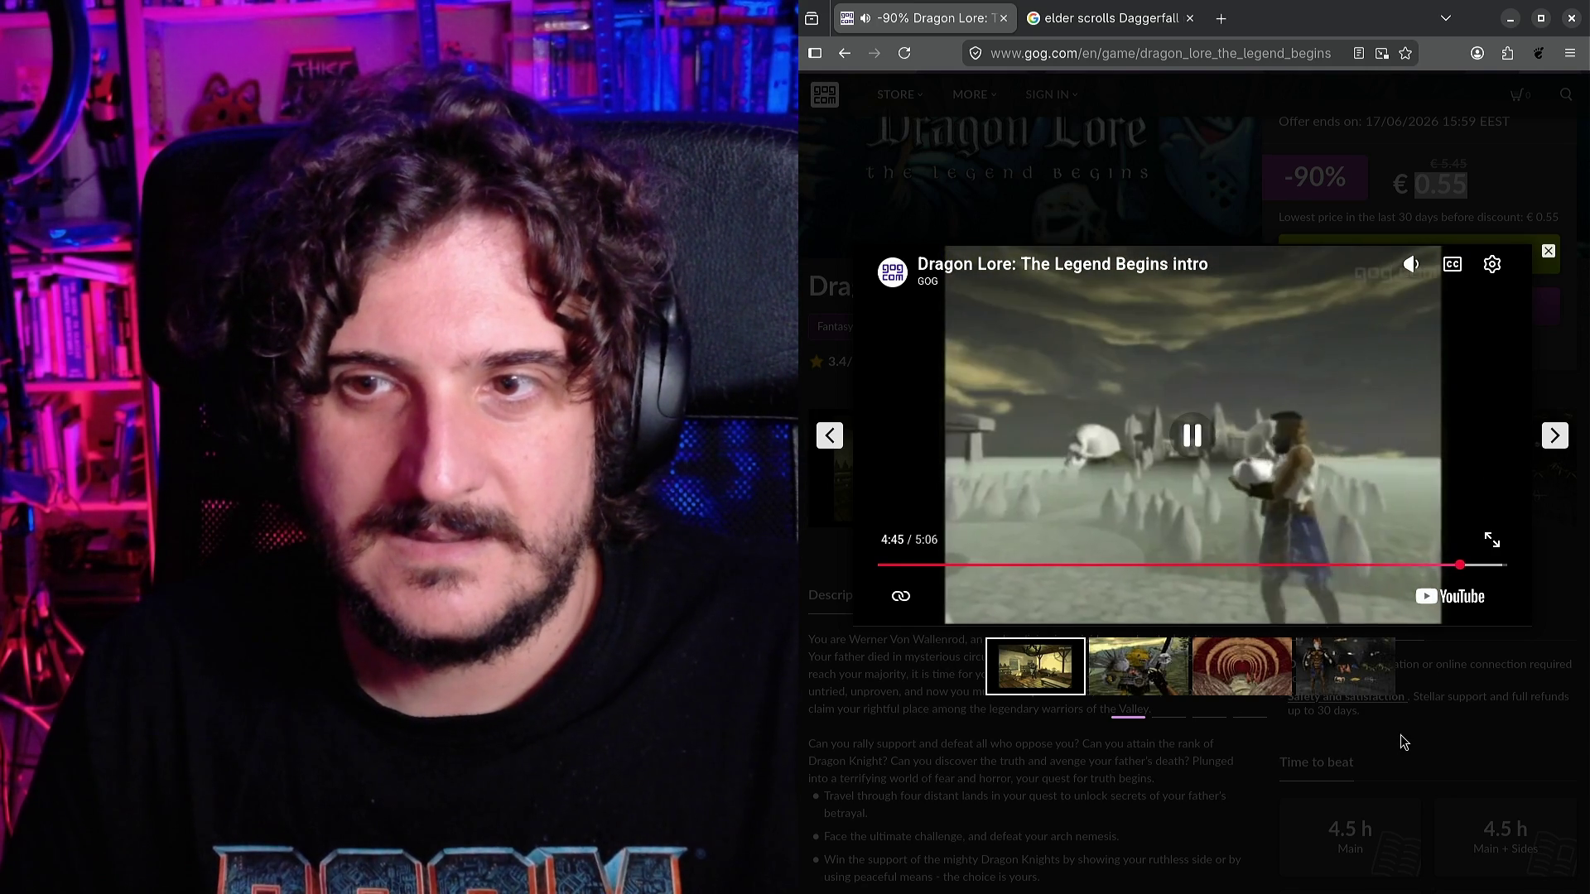
# View the first screenshots: red tunnel, spiked monster, character and items, blue-faced character, stone archway, flying dragon.
pyautogui.click(1170, 685)
pyautogui.click(1228, 672)
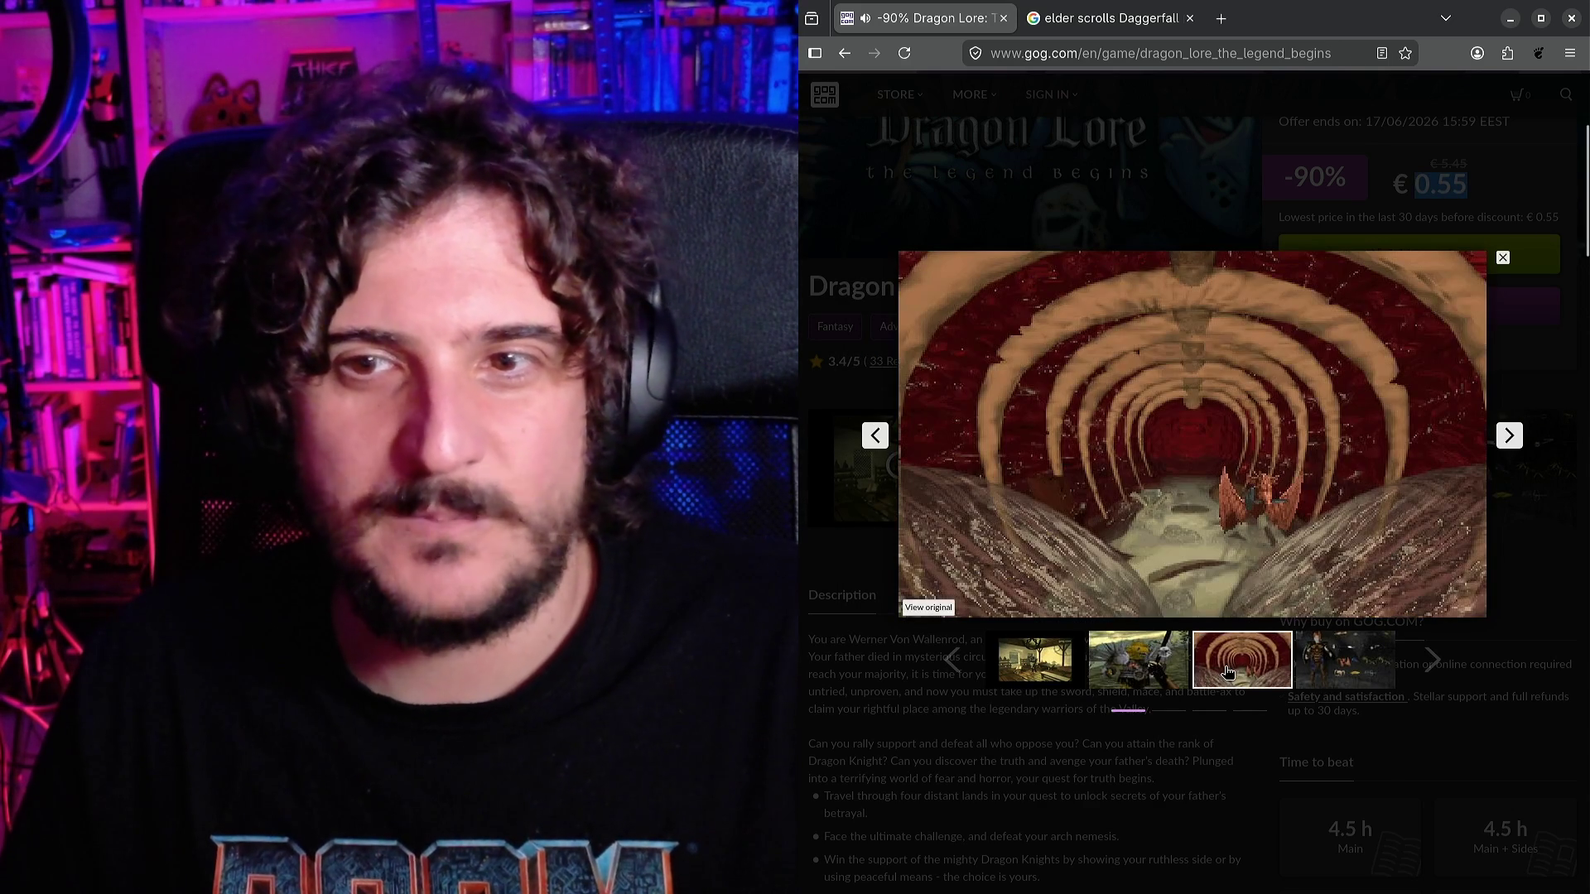
pyautogui.click(1146, 676)
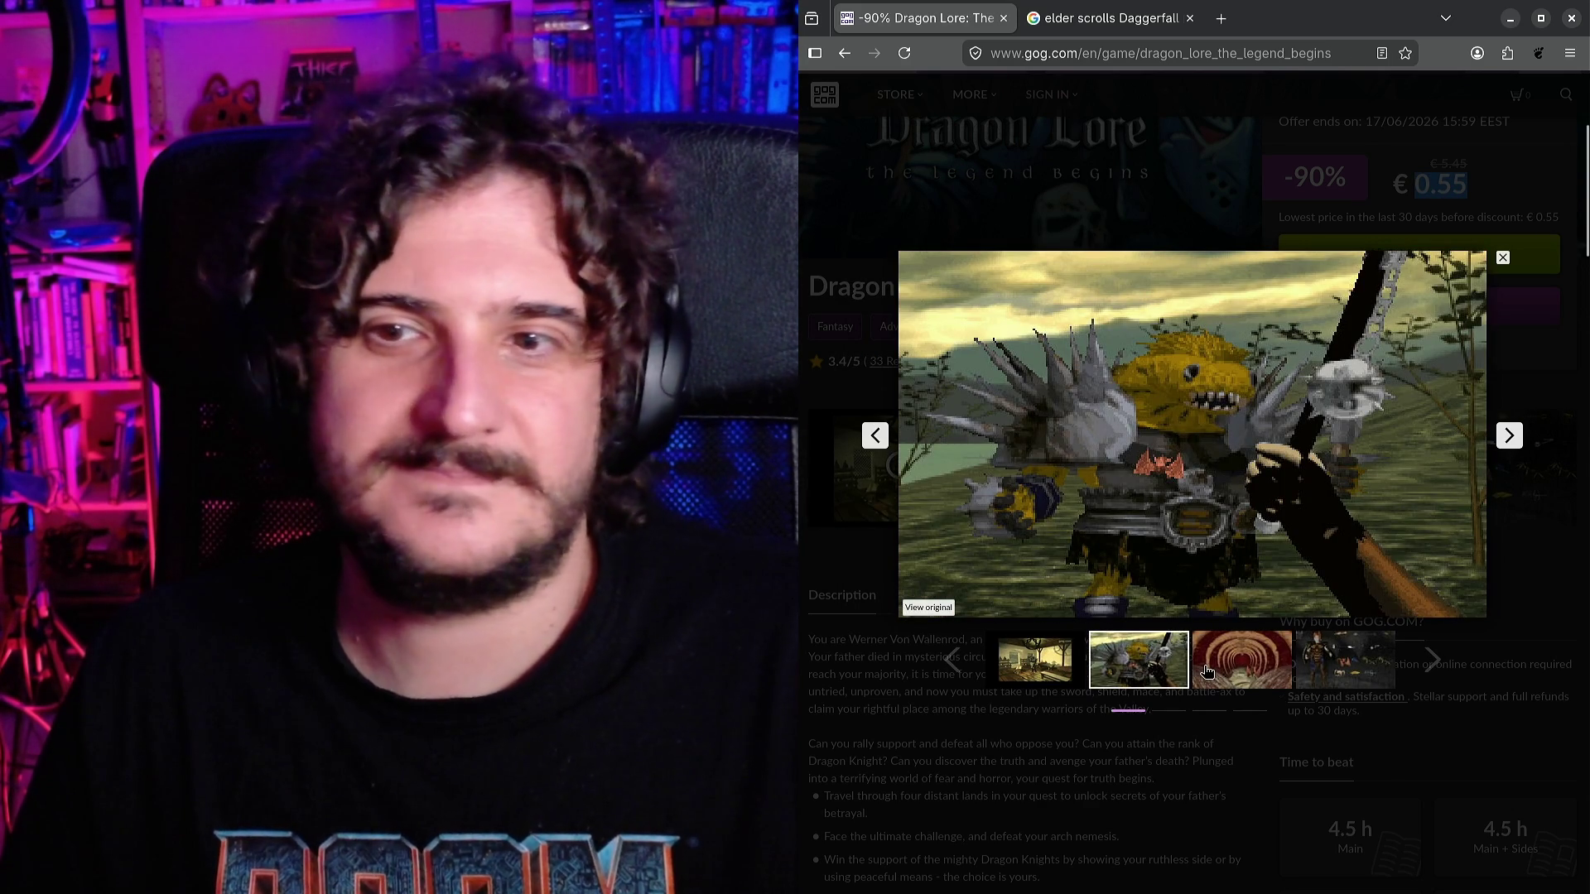
pyautogui.click(1206, 670)
pyautogui.click(1336, 661)
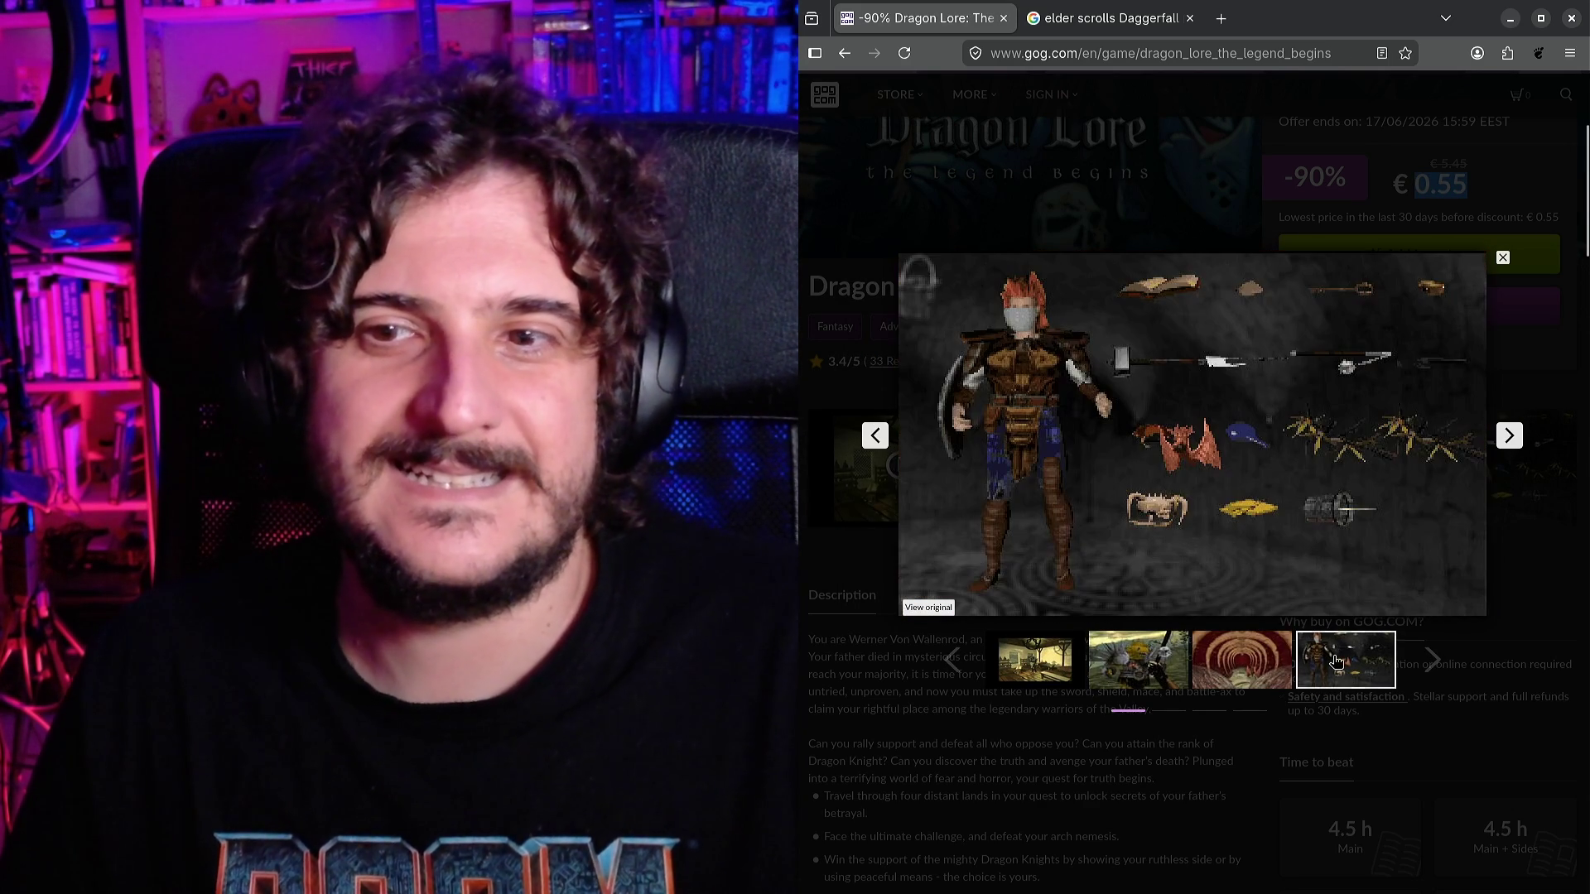
pyautogui.click(1433, 664)
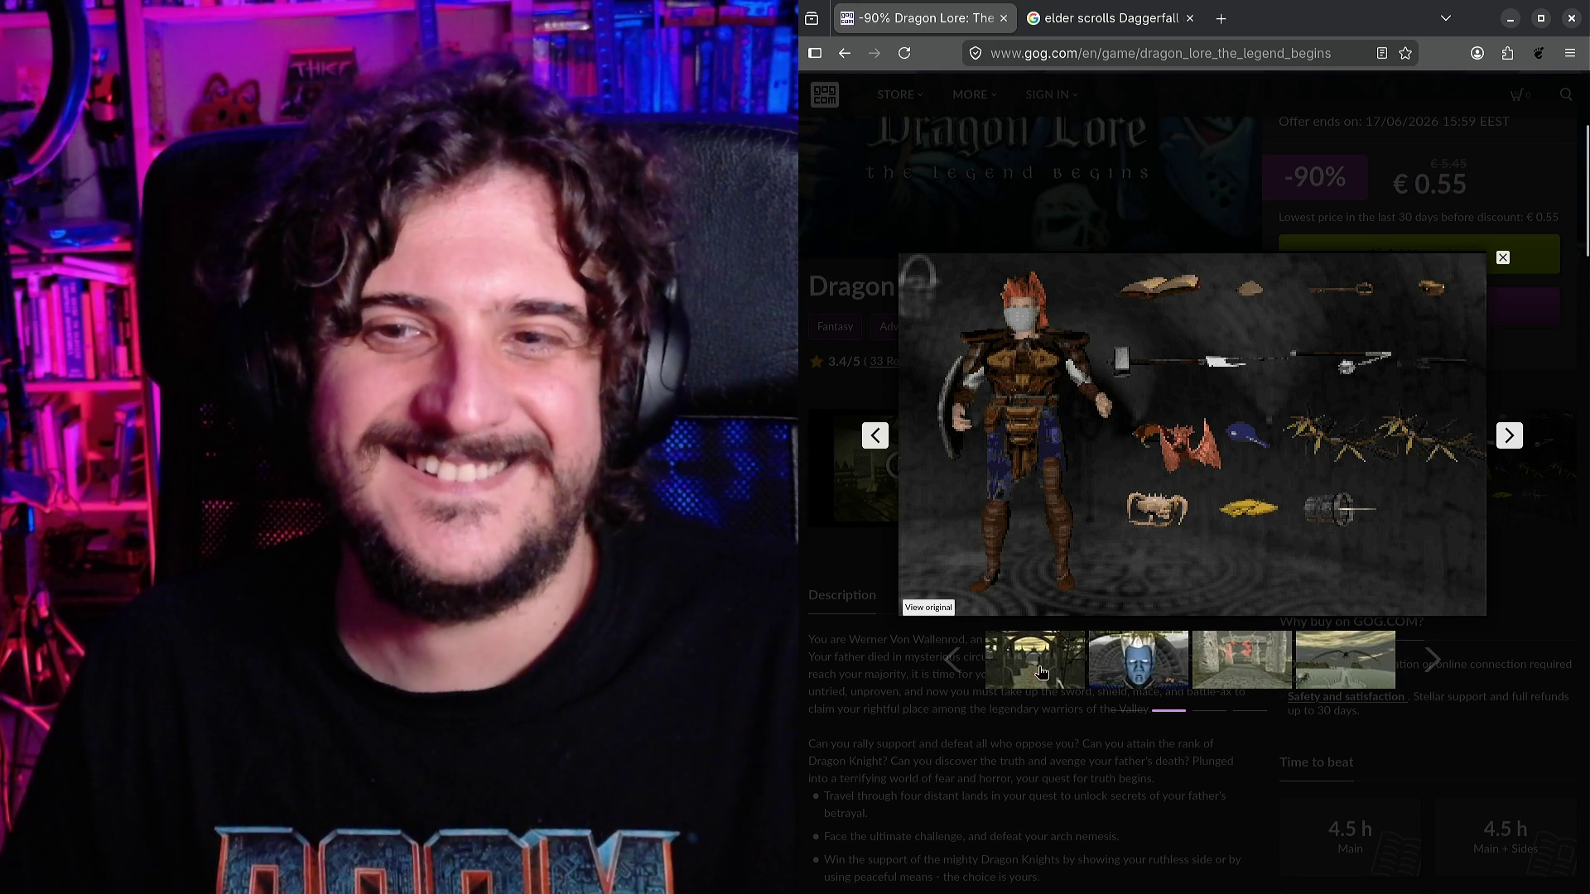
pyautogui.click(1042, 672)
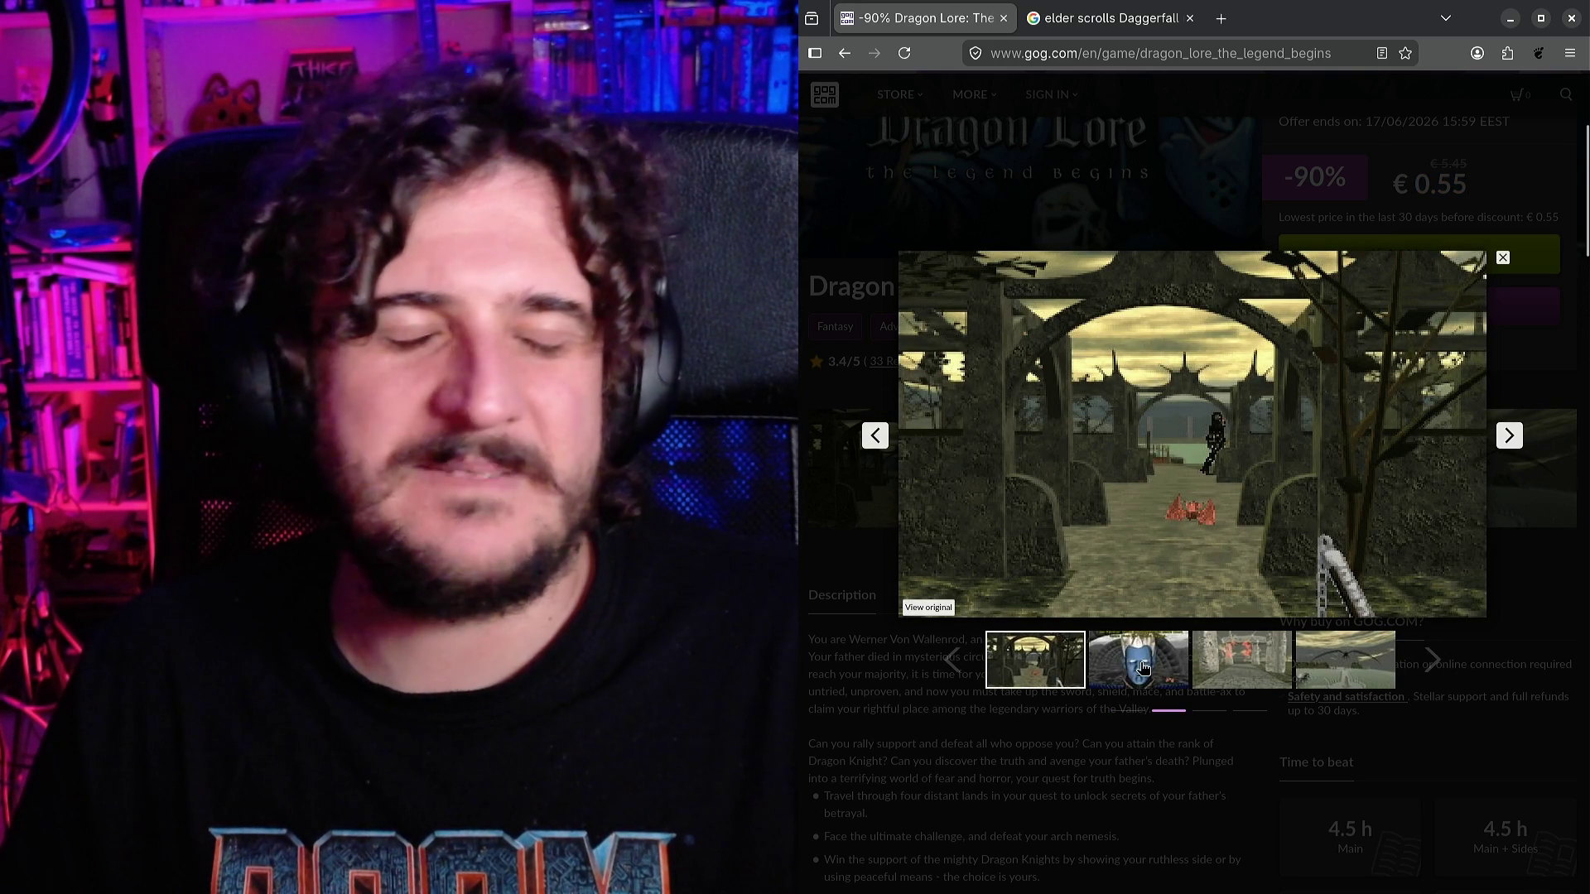
pyautogui.click(1145, 671)
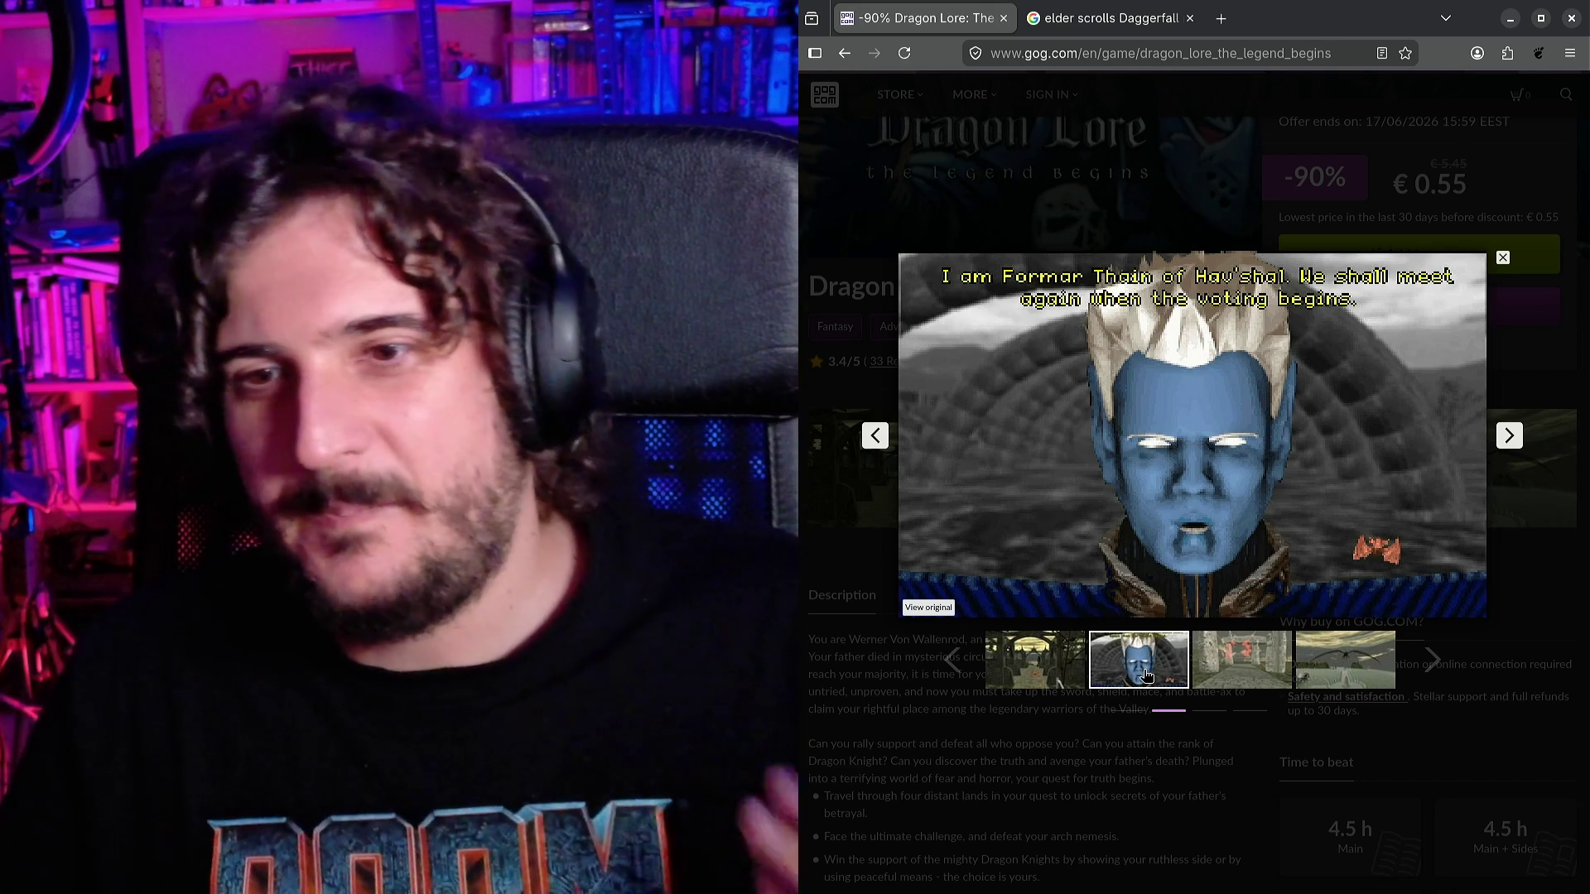
pyautogui.click(1215, 661)
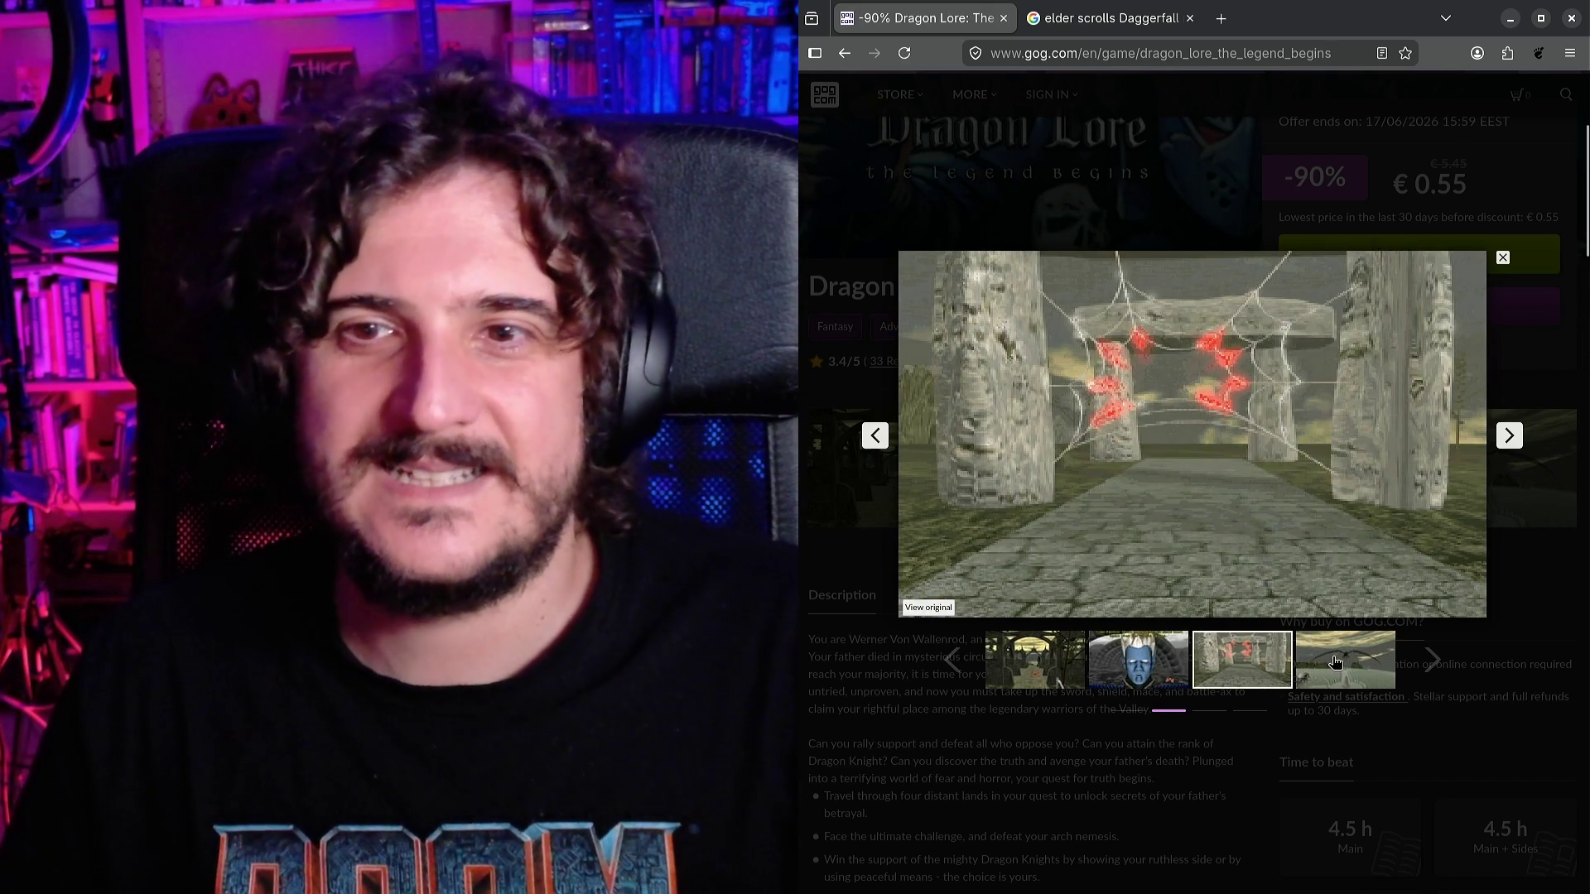
pyautogui.click(1335, 662)
# Page through the remaining skeleton, orange dragon, library and goblin screenshots, then close the gallery.
pyautogui.click(1431, 658)
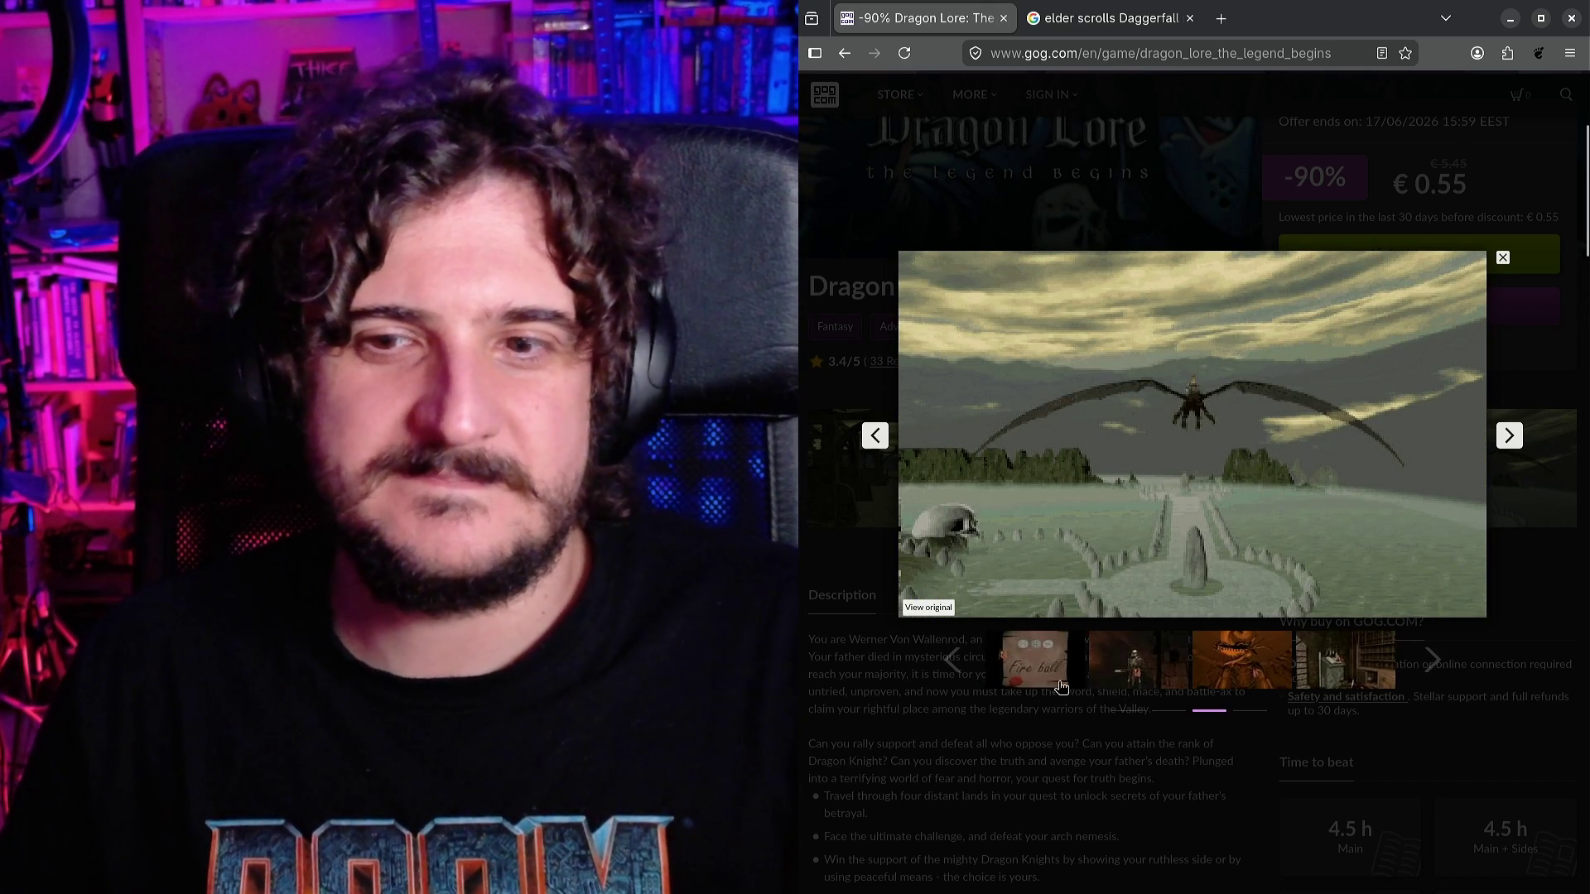
pyautogui.click(1047, 672)
pyautogui.click(1175, 673)
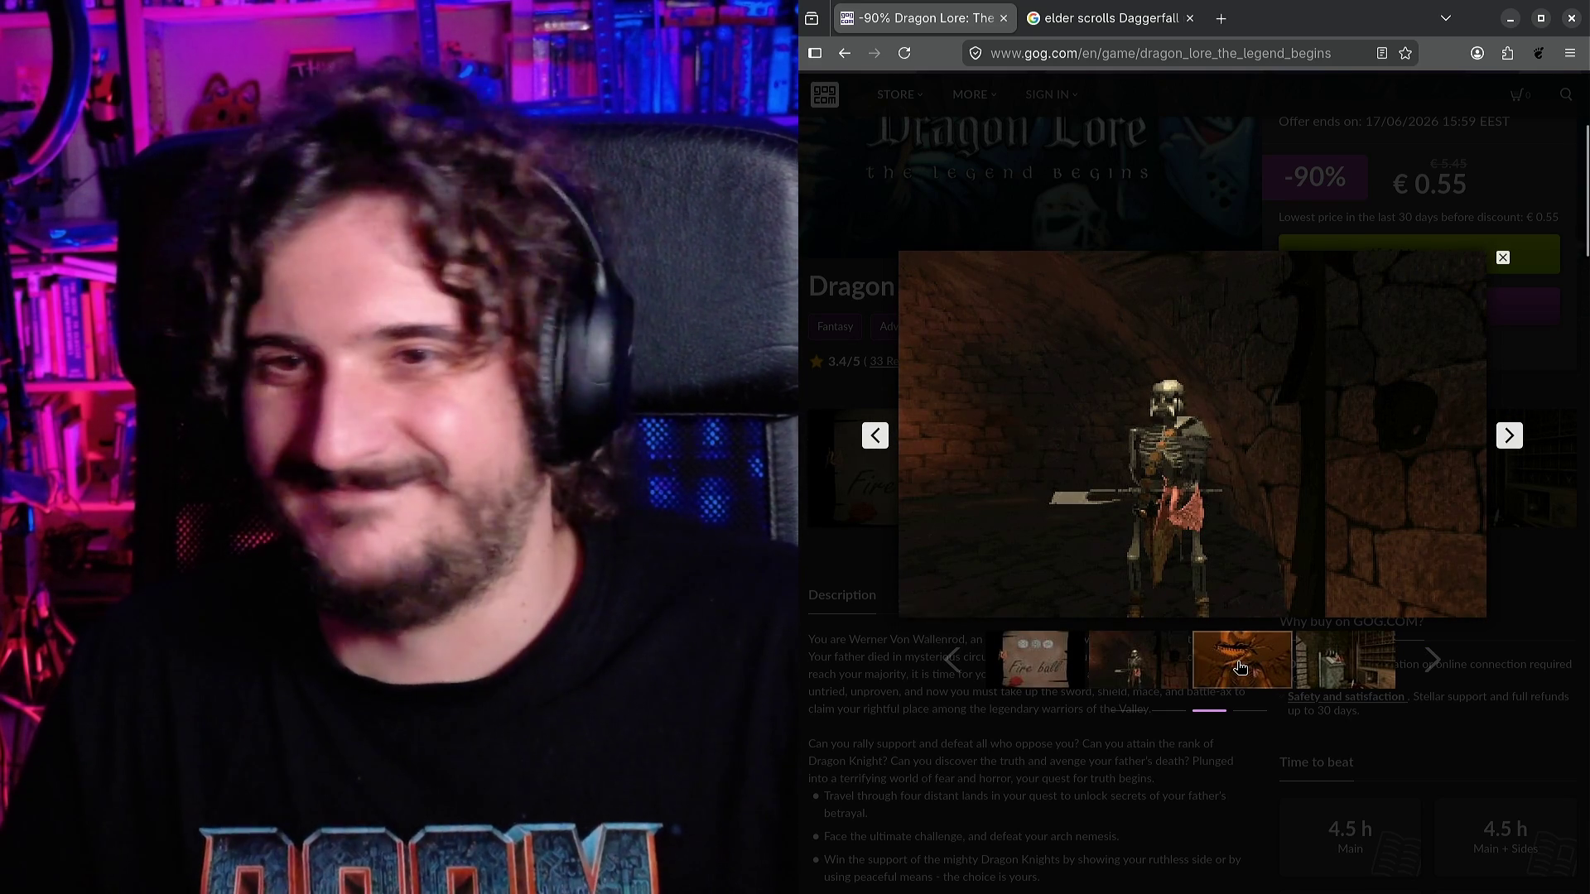
pyautogui.click(1240, 668)
pyautogui.click(1330, 670)
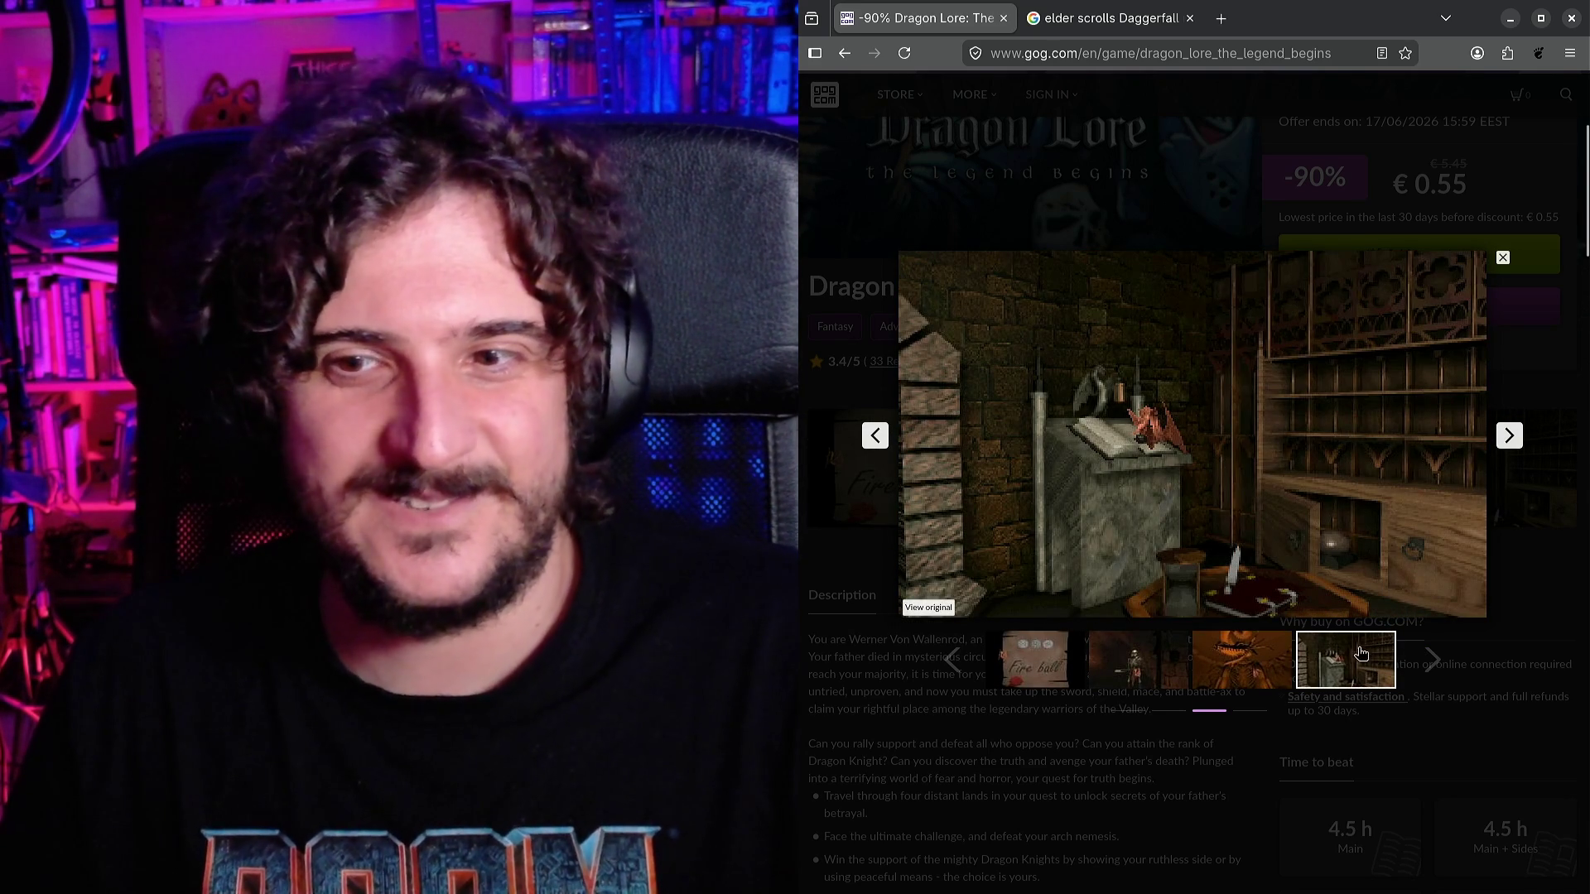
pyautogui.click(1435, 658)
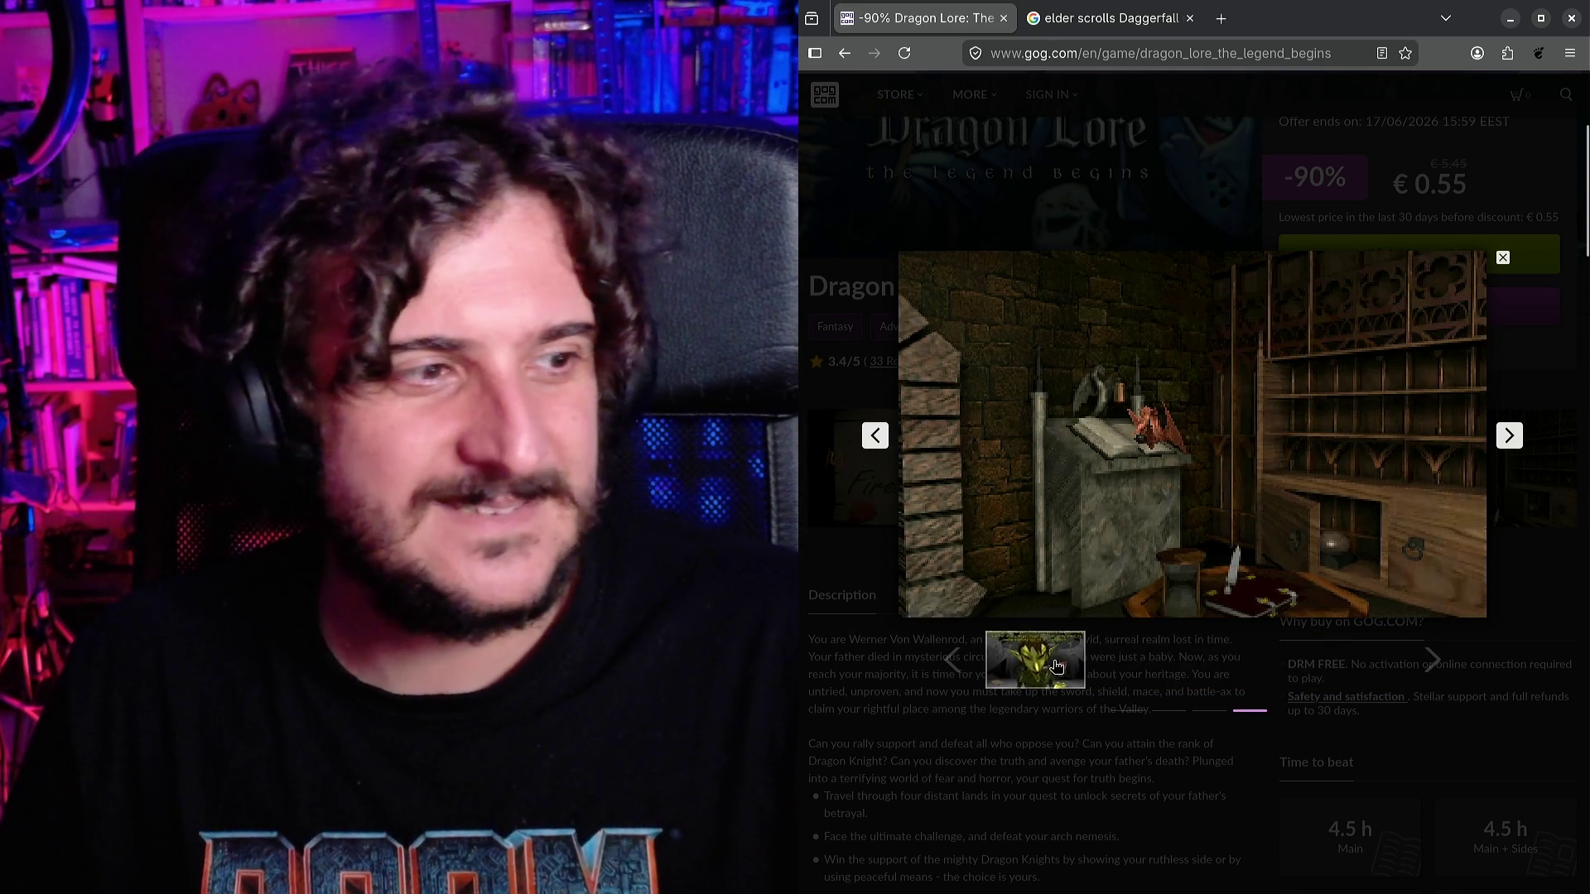
pyautogui.click(1058, 666)
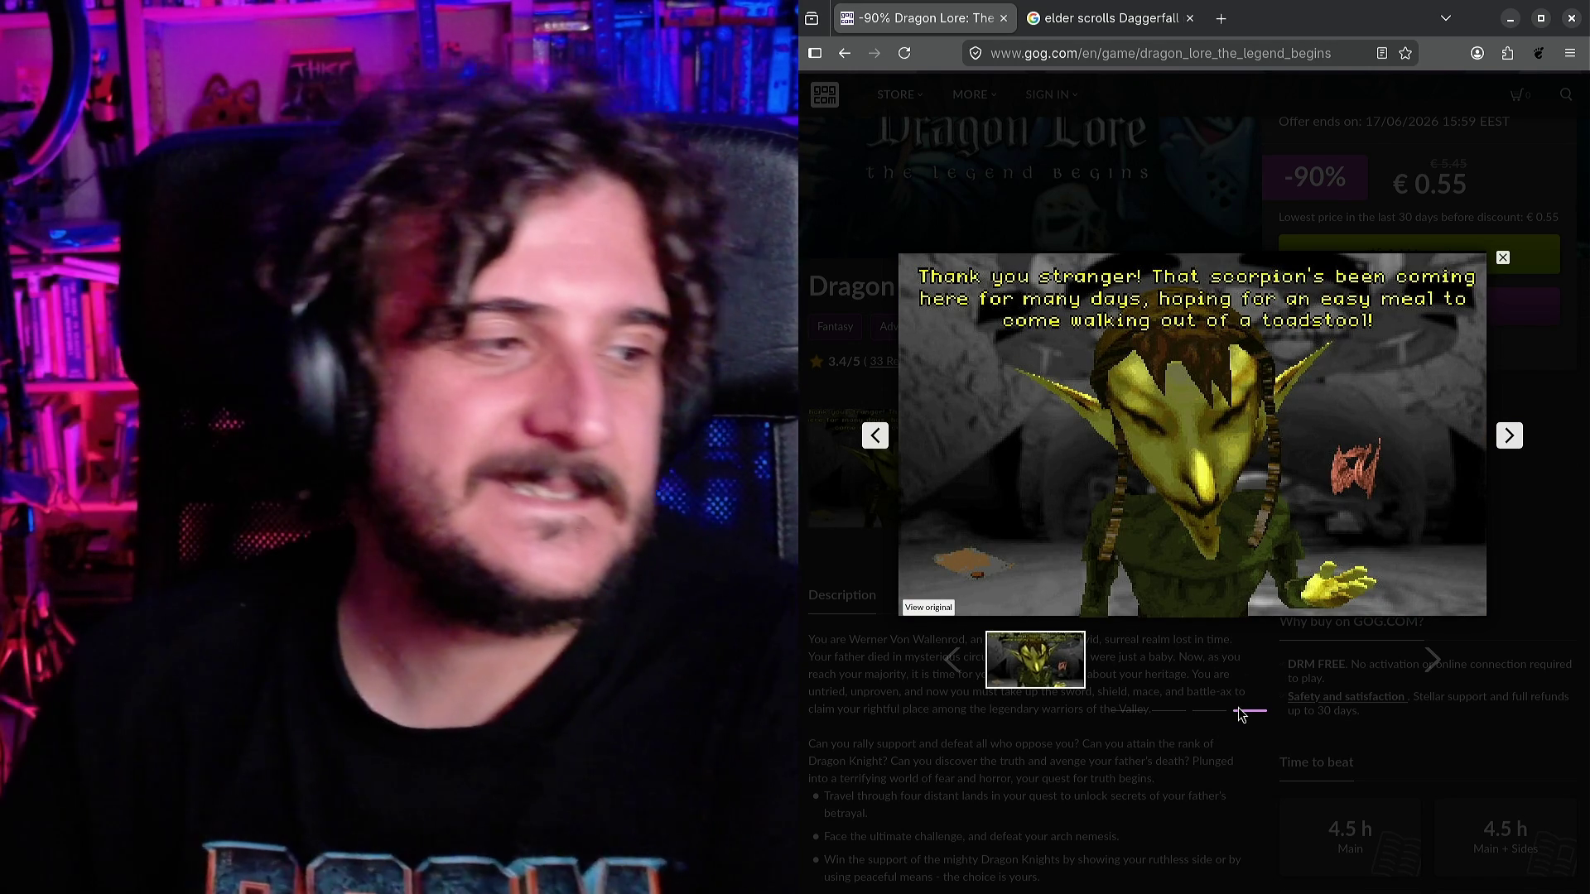
pyautogui.scroll(1, 1371, 638)
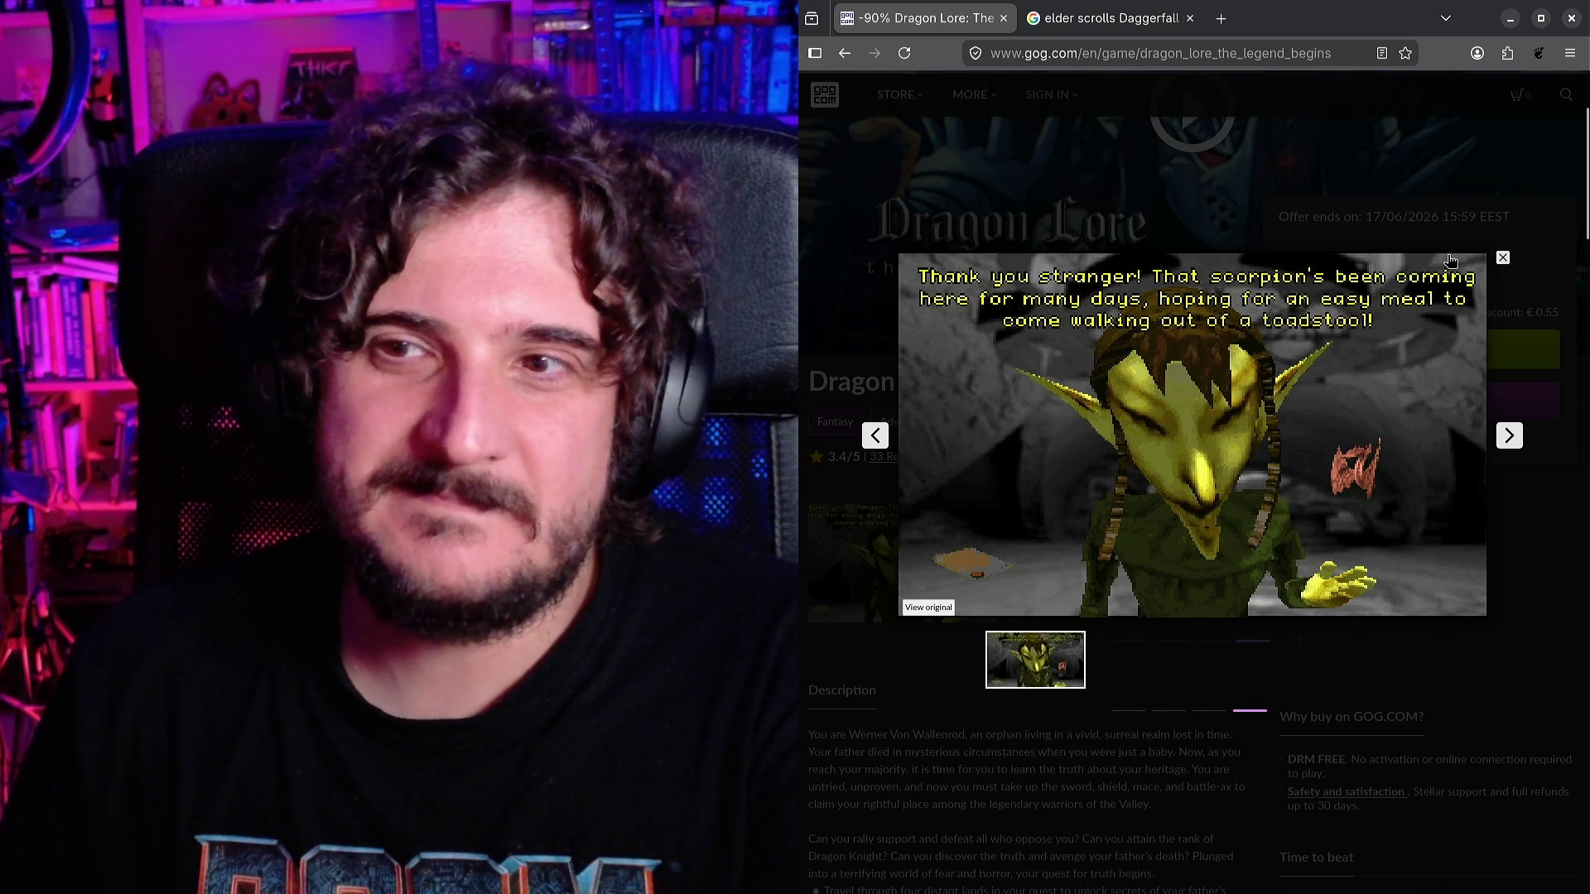
pyautogui.click(1502, 258)
pyautogui.scroll(2, 1066, 409)
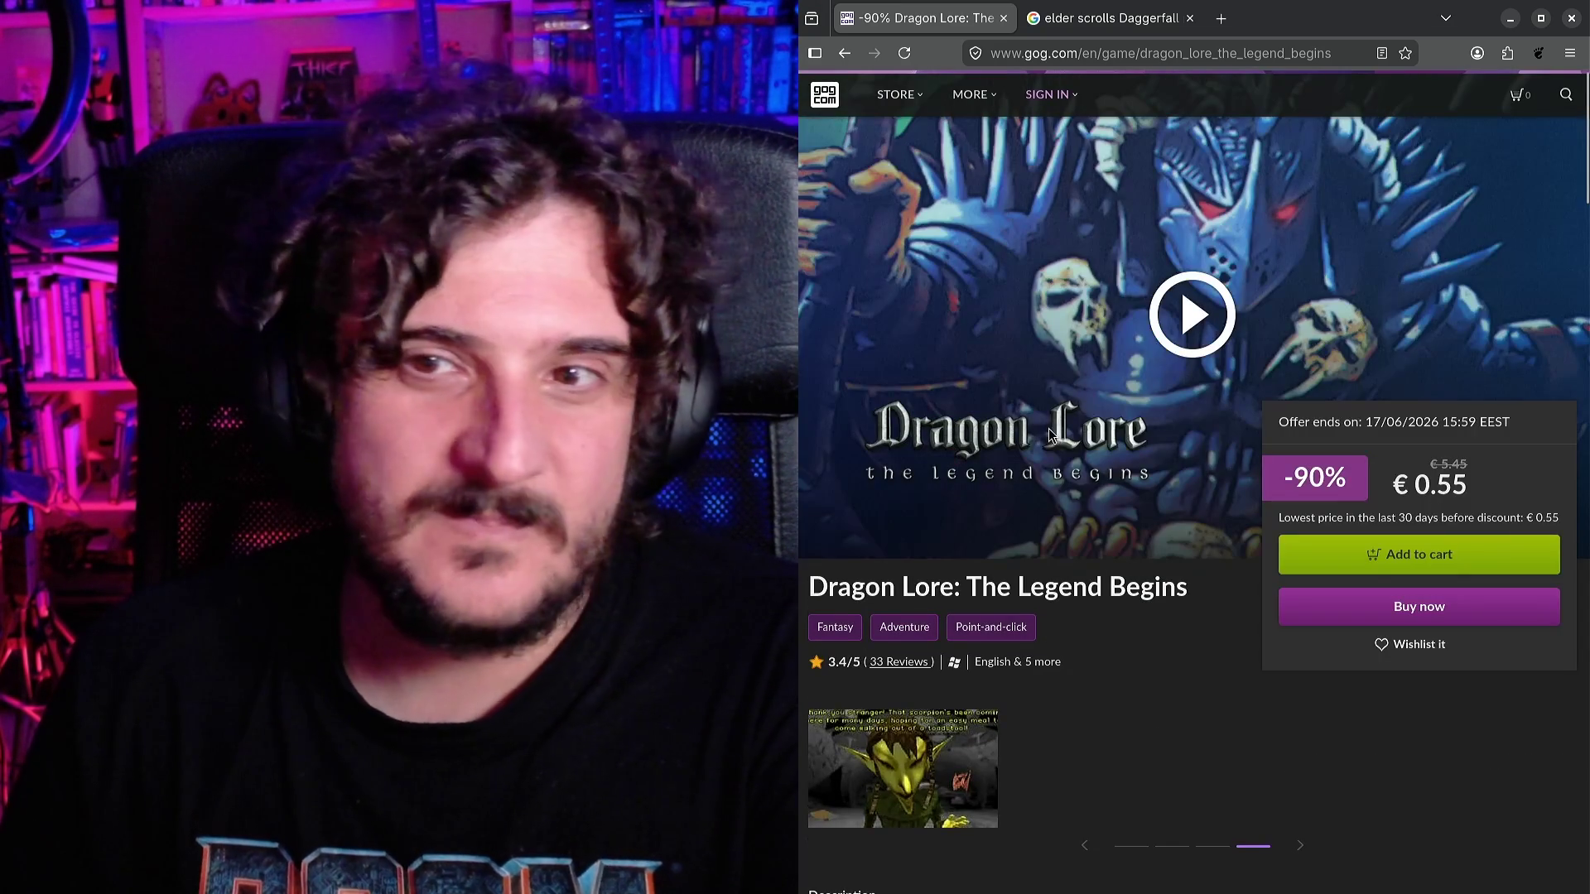
# Enter 'dragon lore 2' in the GOG store search, then clear the search text.
pyautogui.click(1559, 100)
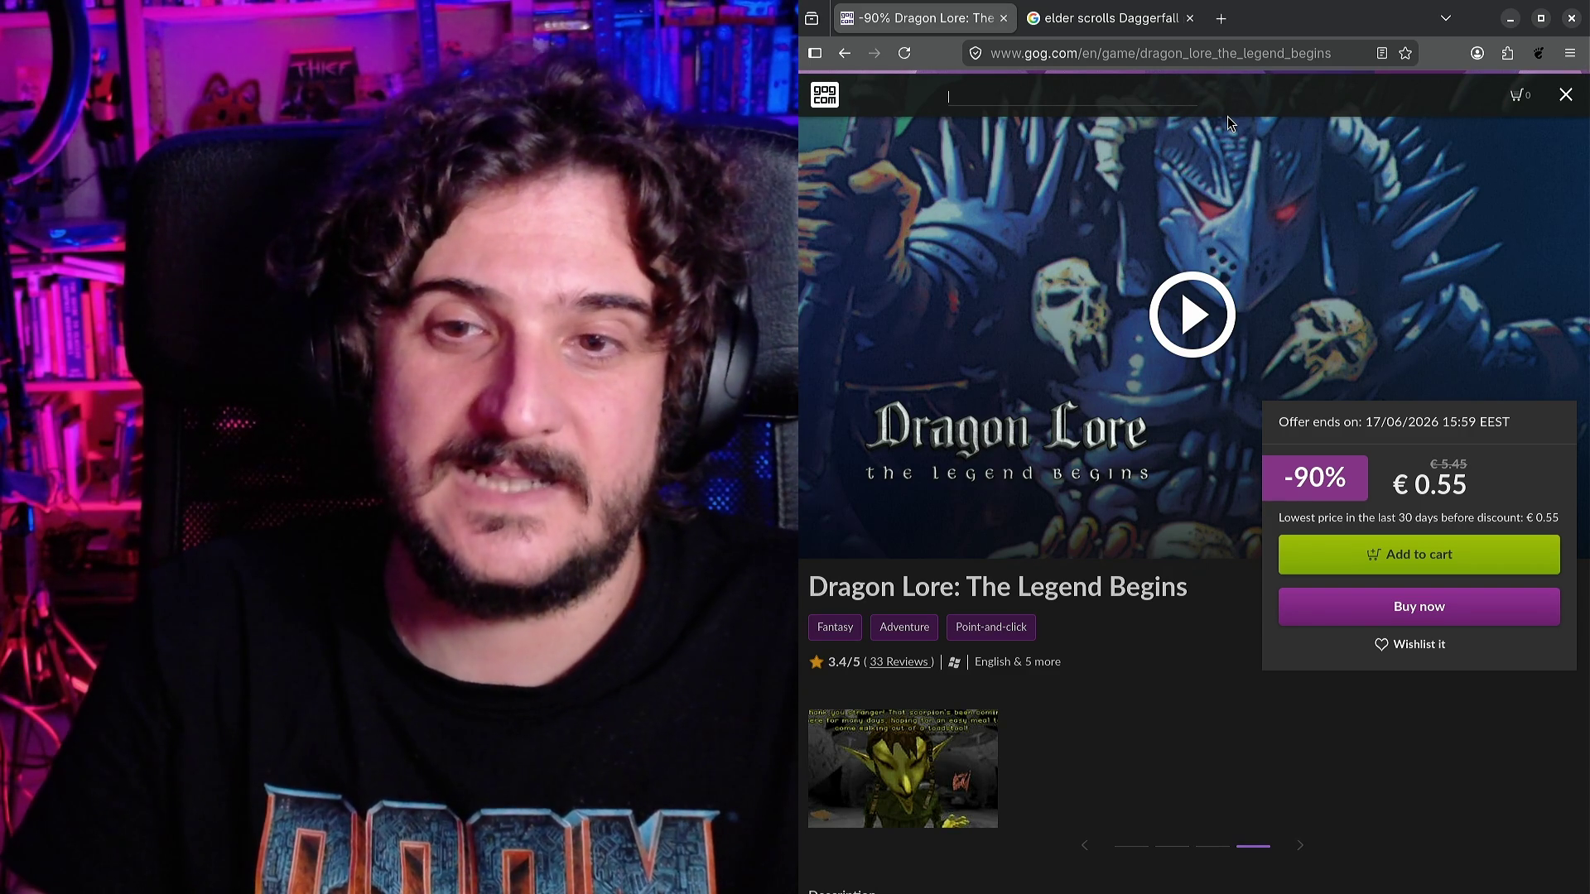
pyautogui.write('dragon lore')
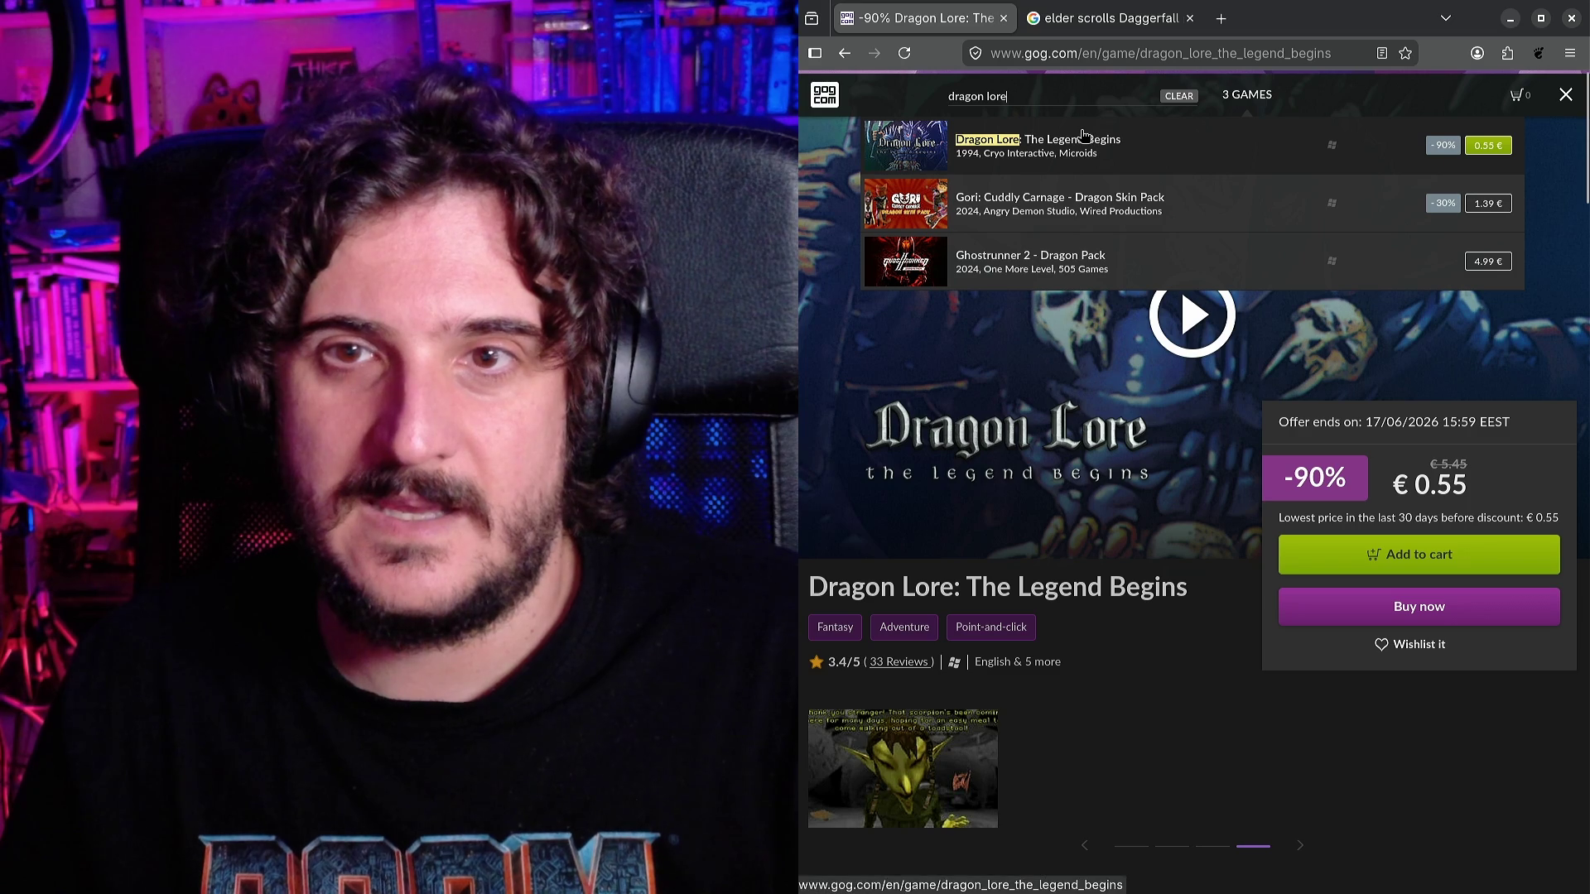
pyautogui.write(' 2')
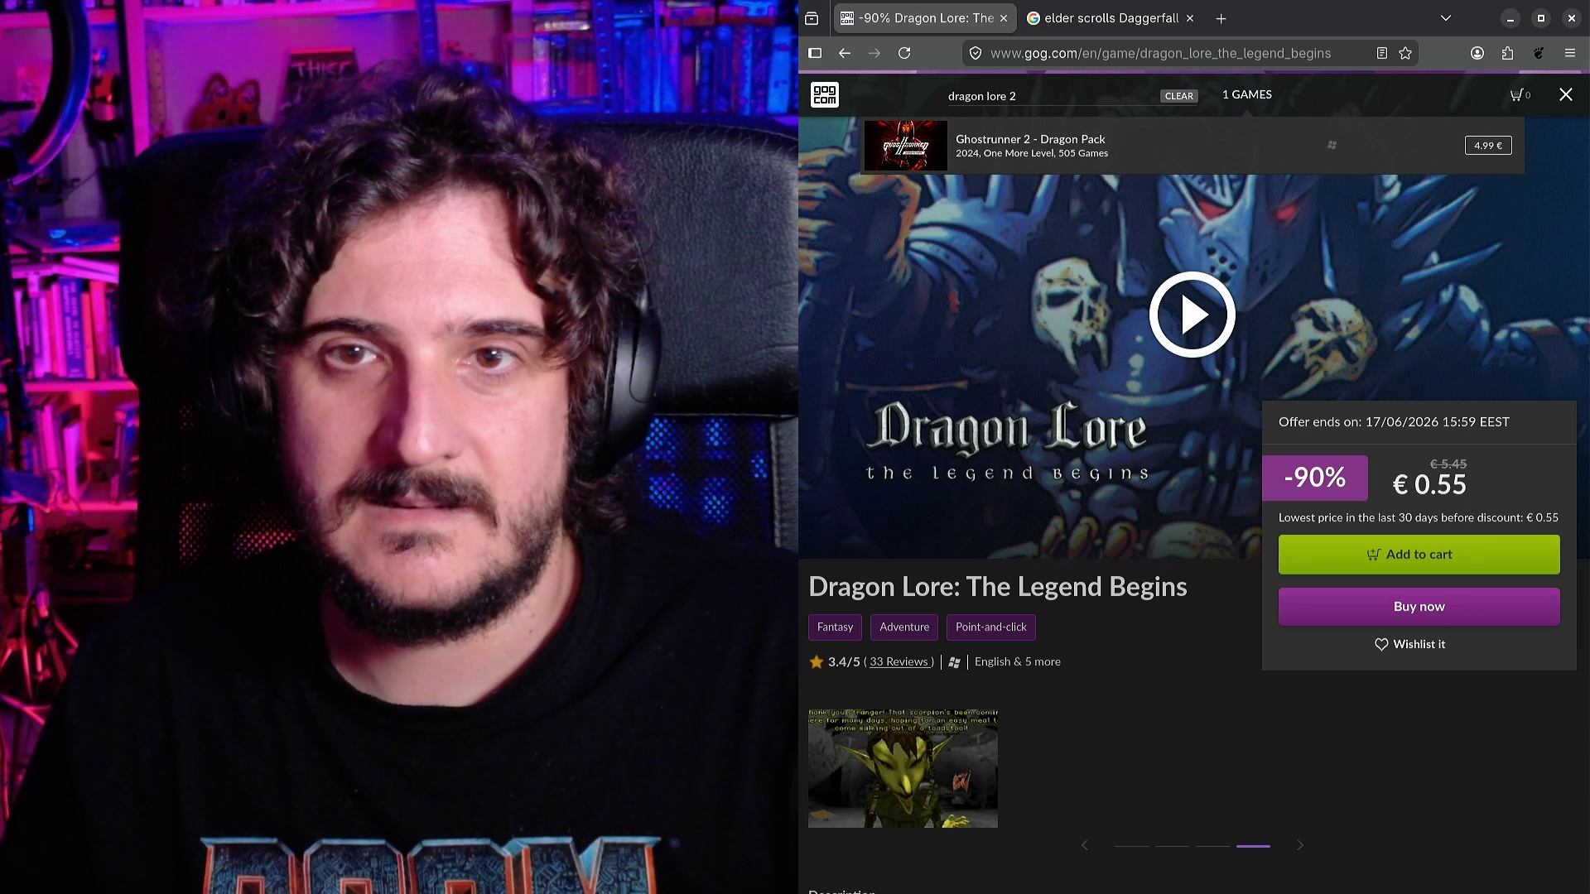
pyautogui.press('BackSpace')
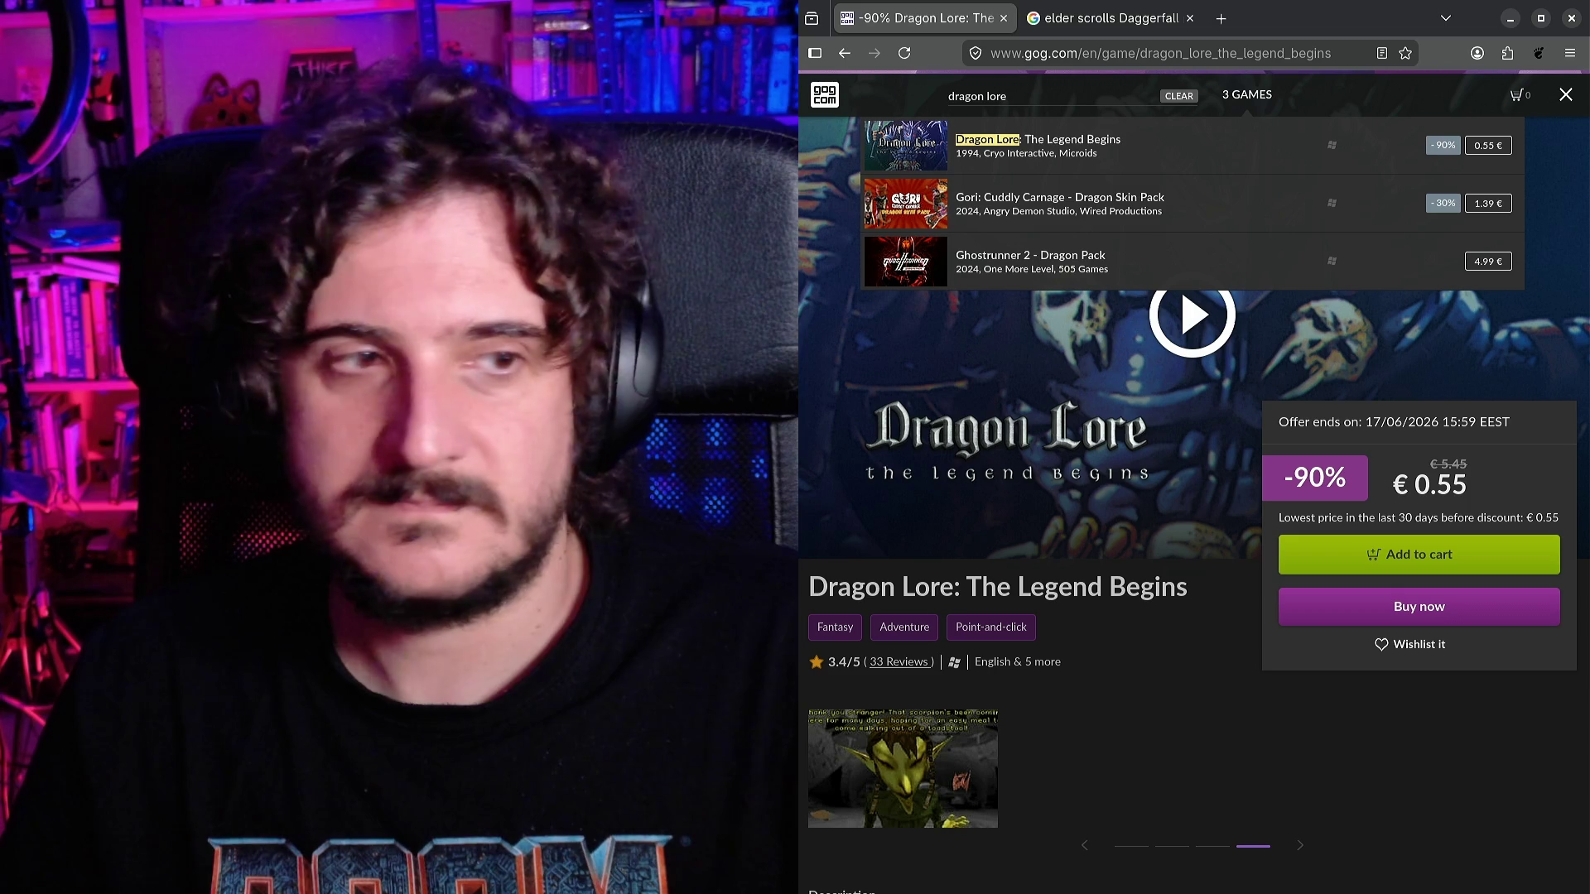
pyautogui.hotkey('ctrl', 'a')
pyautogui.press('BackSpace')
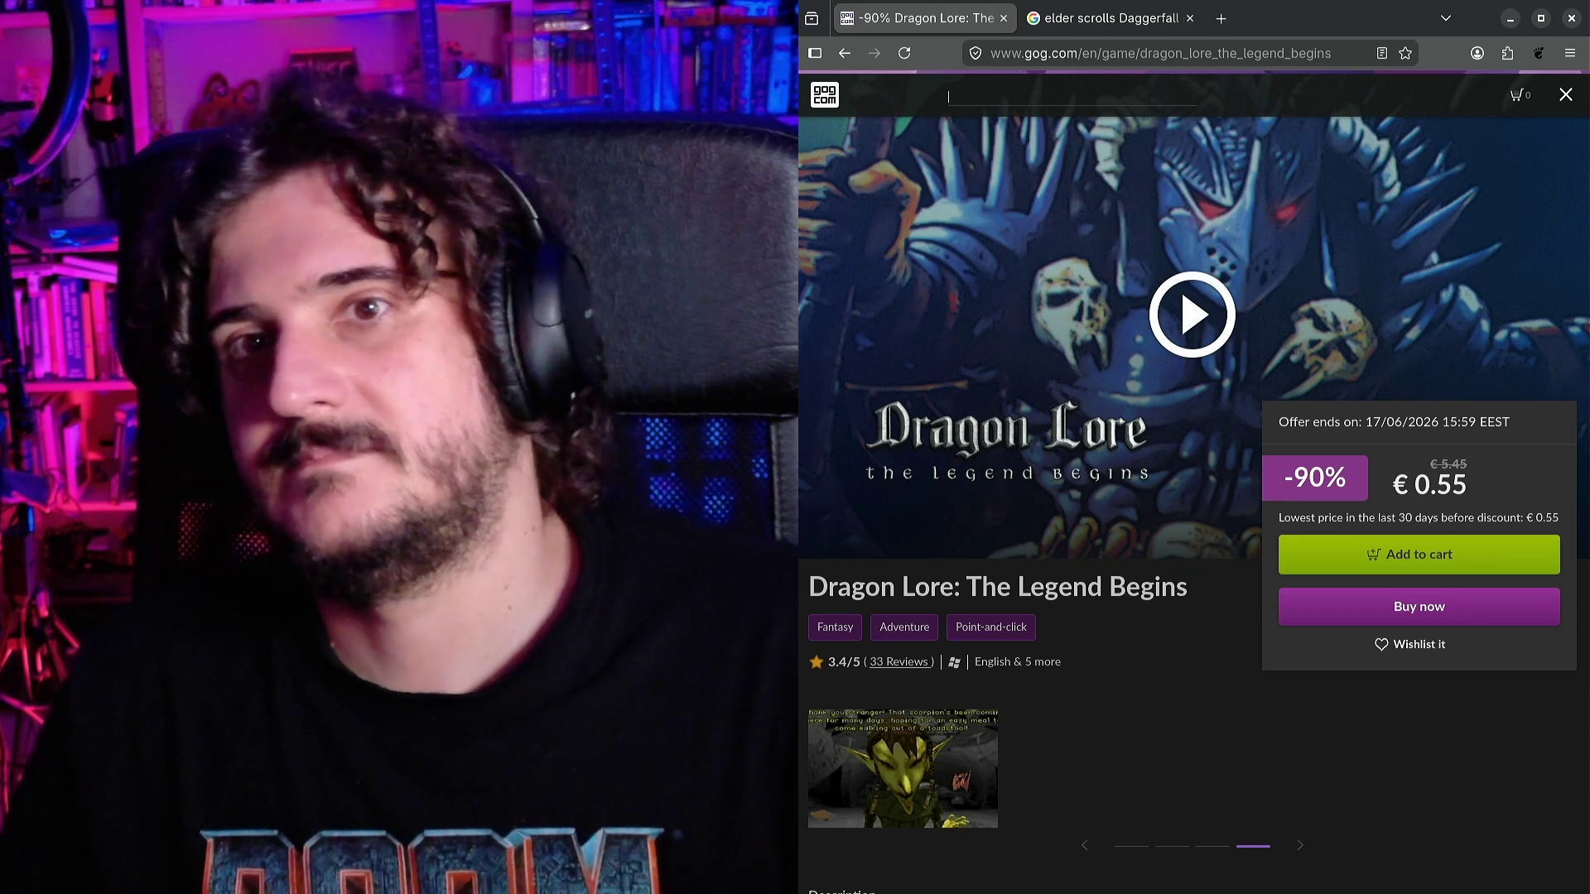
# View Daggerfall release image results, preview the Gamereactor and Eurogamer images, then close the window.
pyautogui.click(1077, 7)
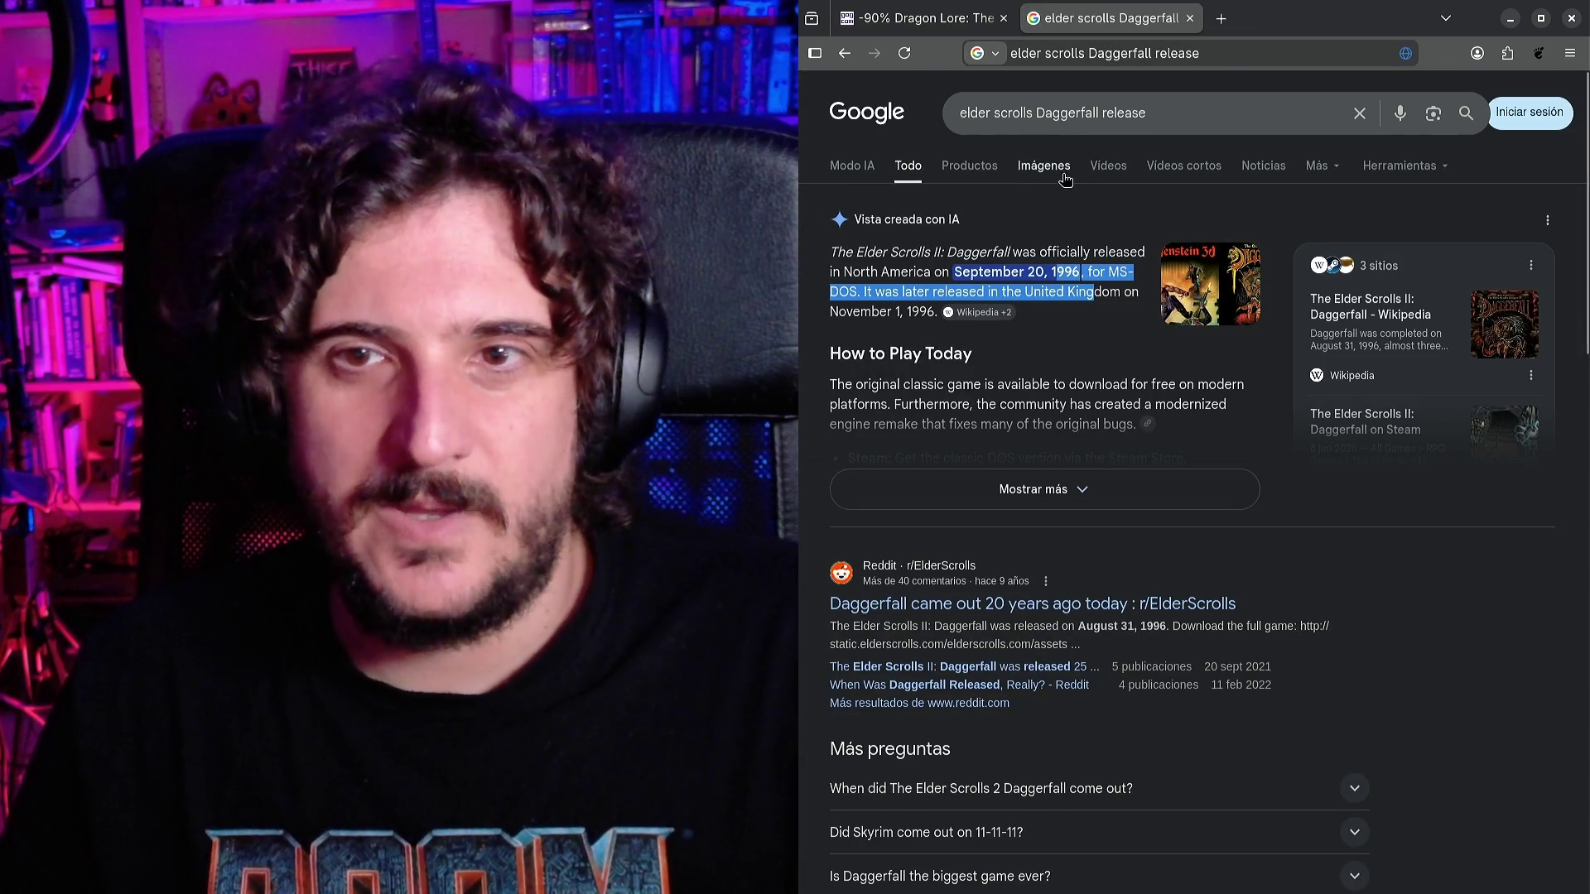
pyautogui.click(1038, 167)
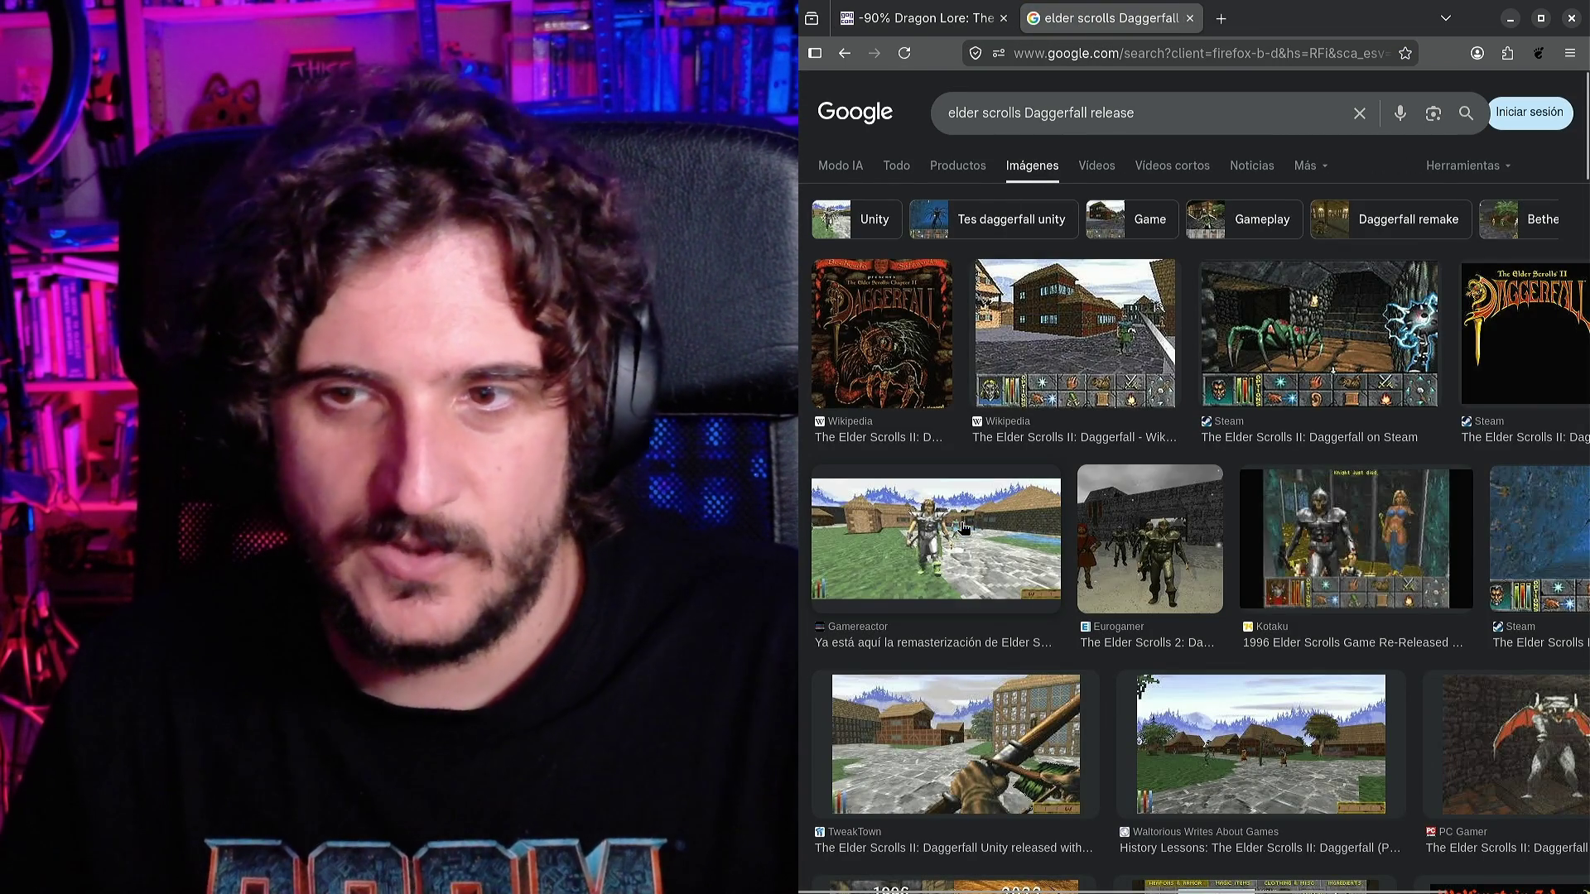
pyautogui.click(963, 528)
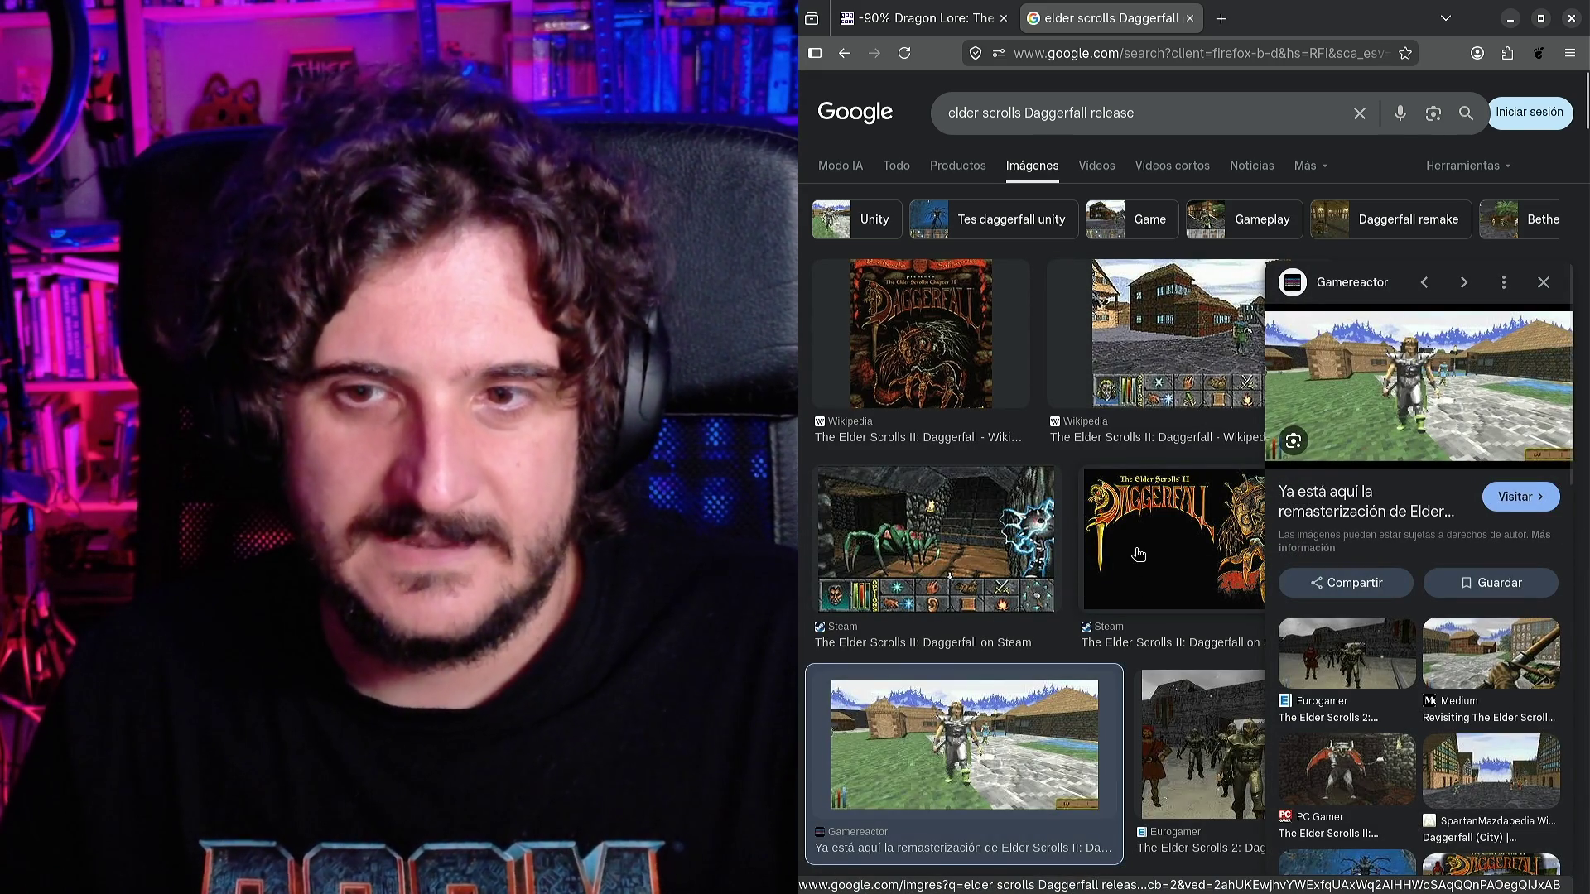
pyautogui.click(1193, 742)
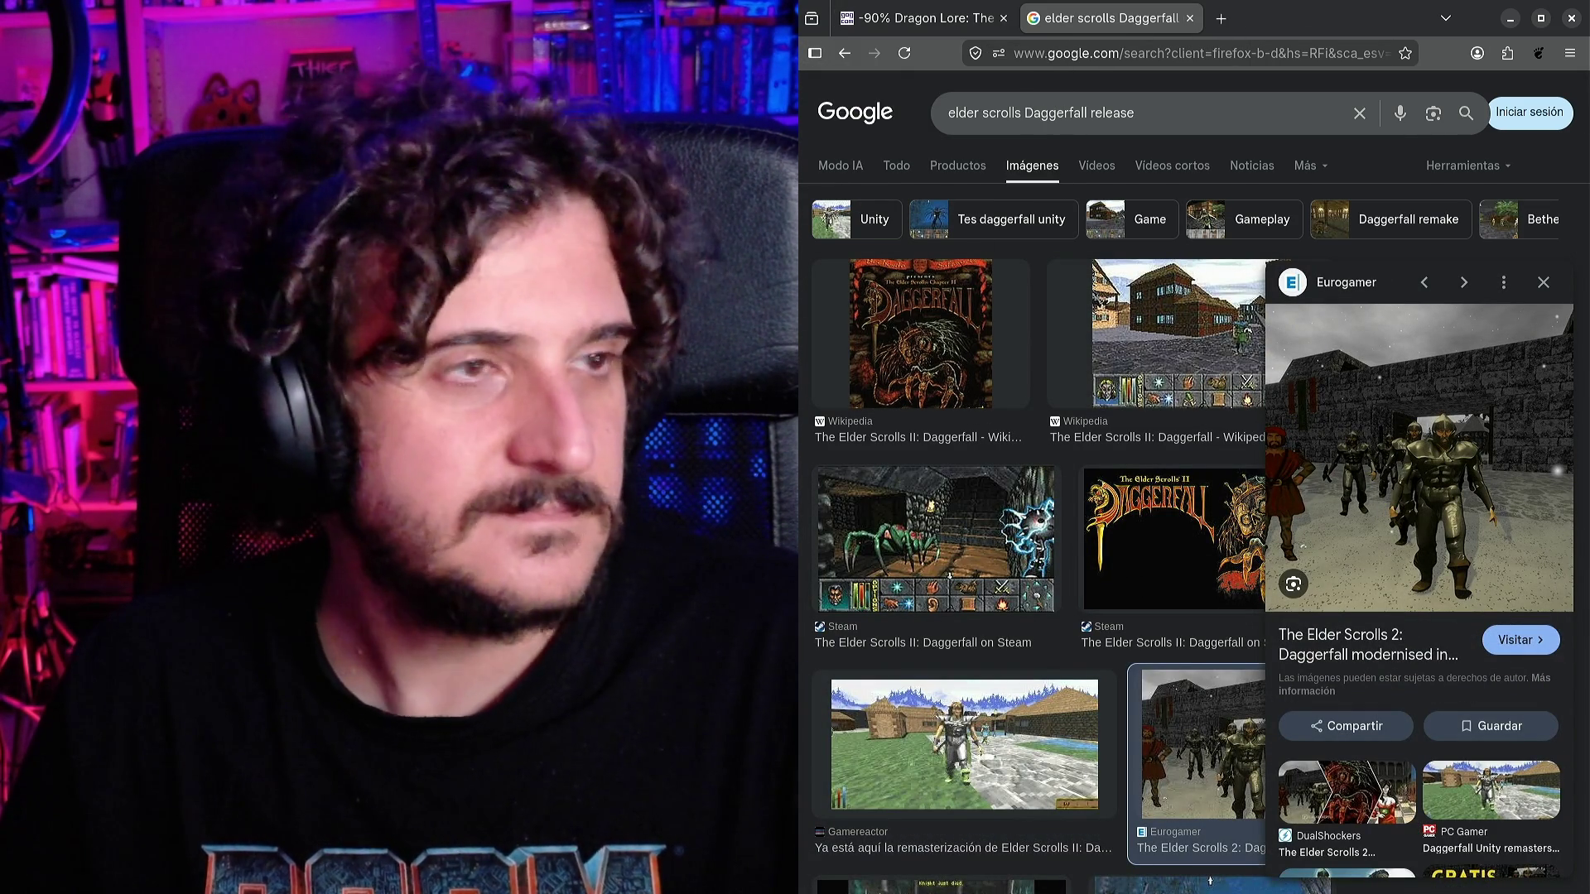
pyautogui.click(1571, 18)
pyautogui.scroll(-1, 934, 404)
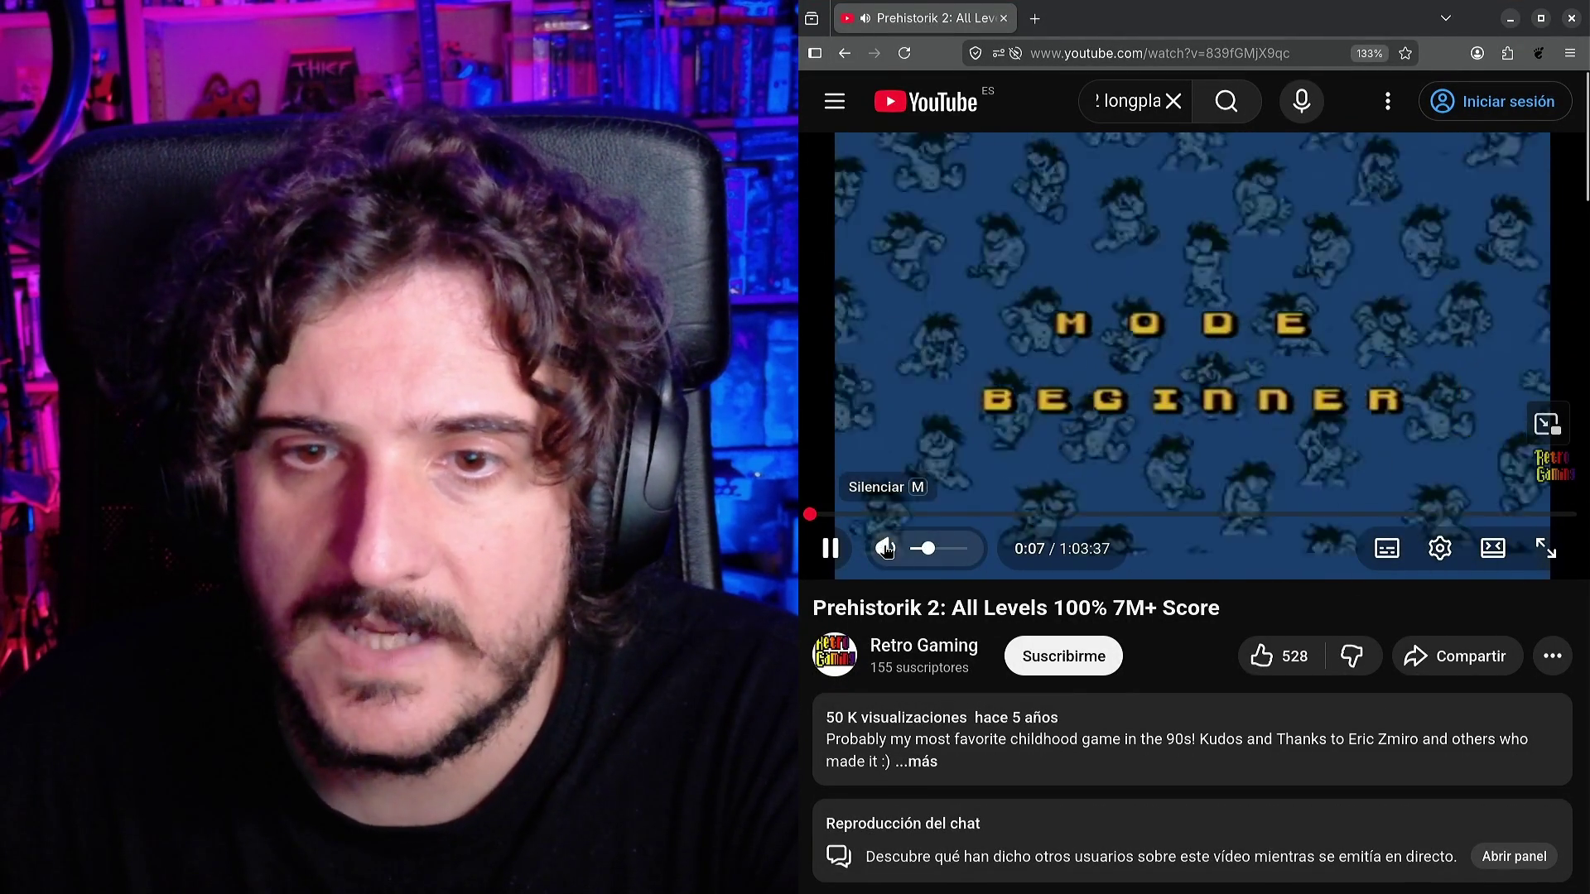
# Mute the Prehistorik 2 longplay and skip it ahead from about 1:49 to past 2:35.
pyautogui.click(882, 544)
pyautogui.moveTo(820, 515)
pyautogui.mouseDown()
pyautogui.moveTo(848, 515)
pyautogui.moveTo(835, 530)
pyautogui.mouseUp()
pyautogui.press('Right')
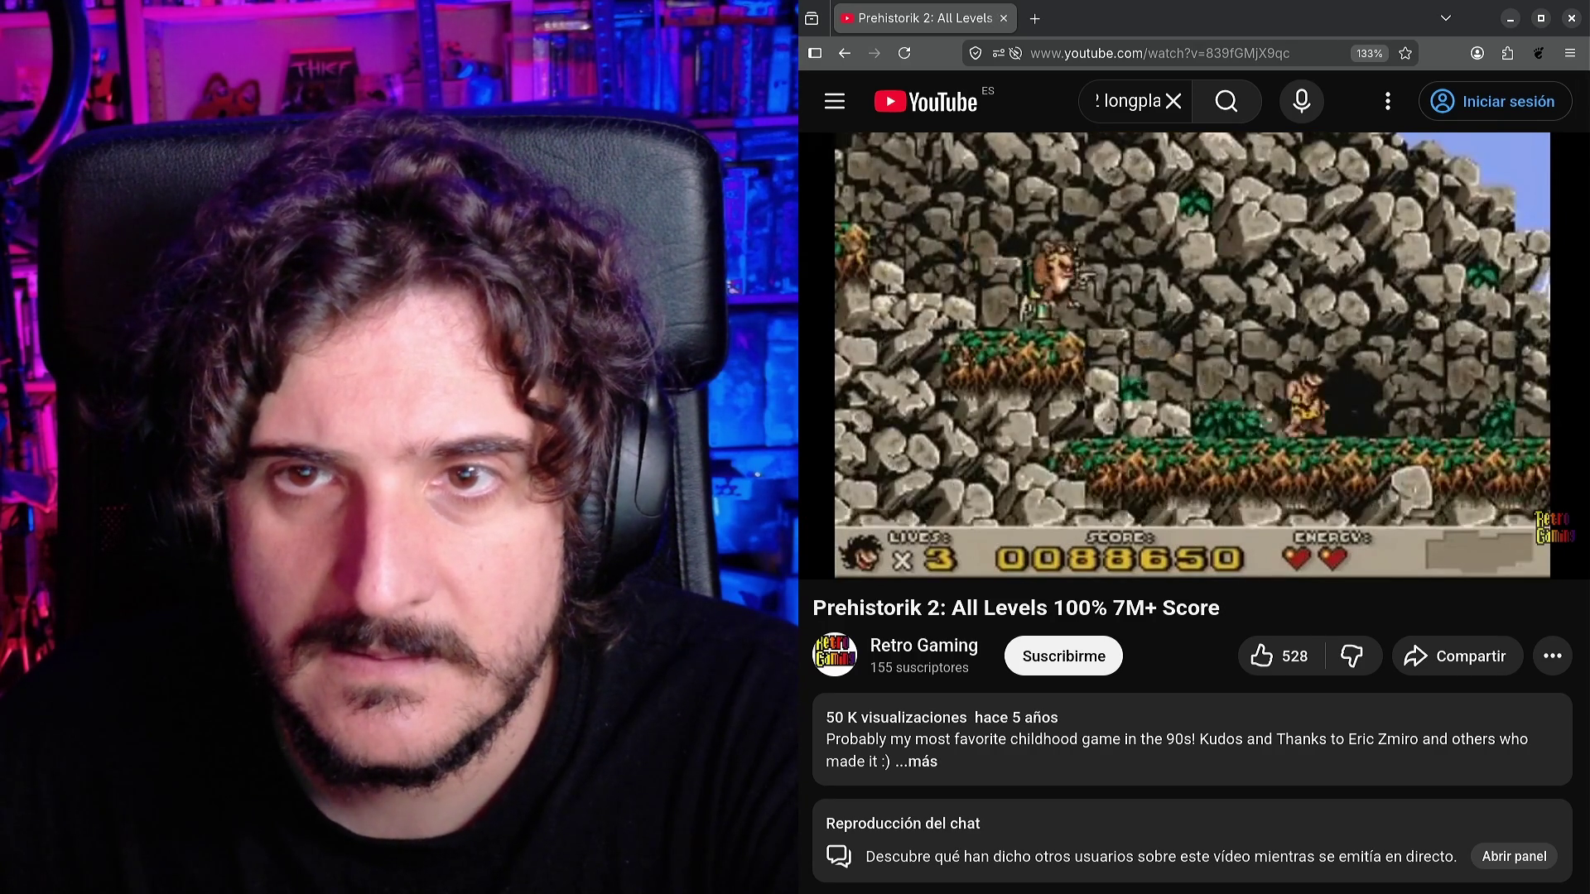
pyautogui.press('Right')
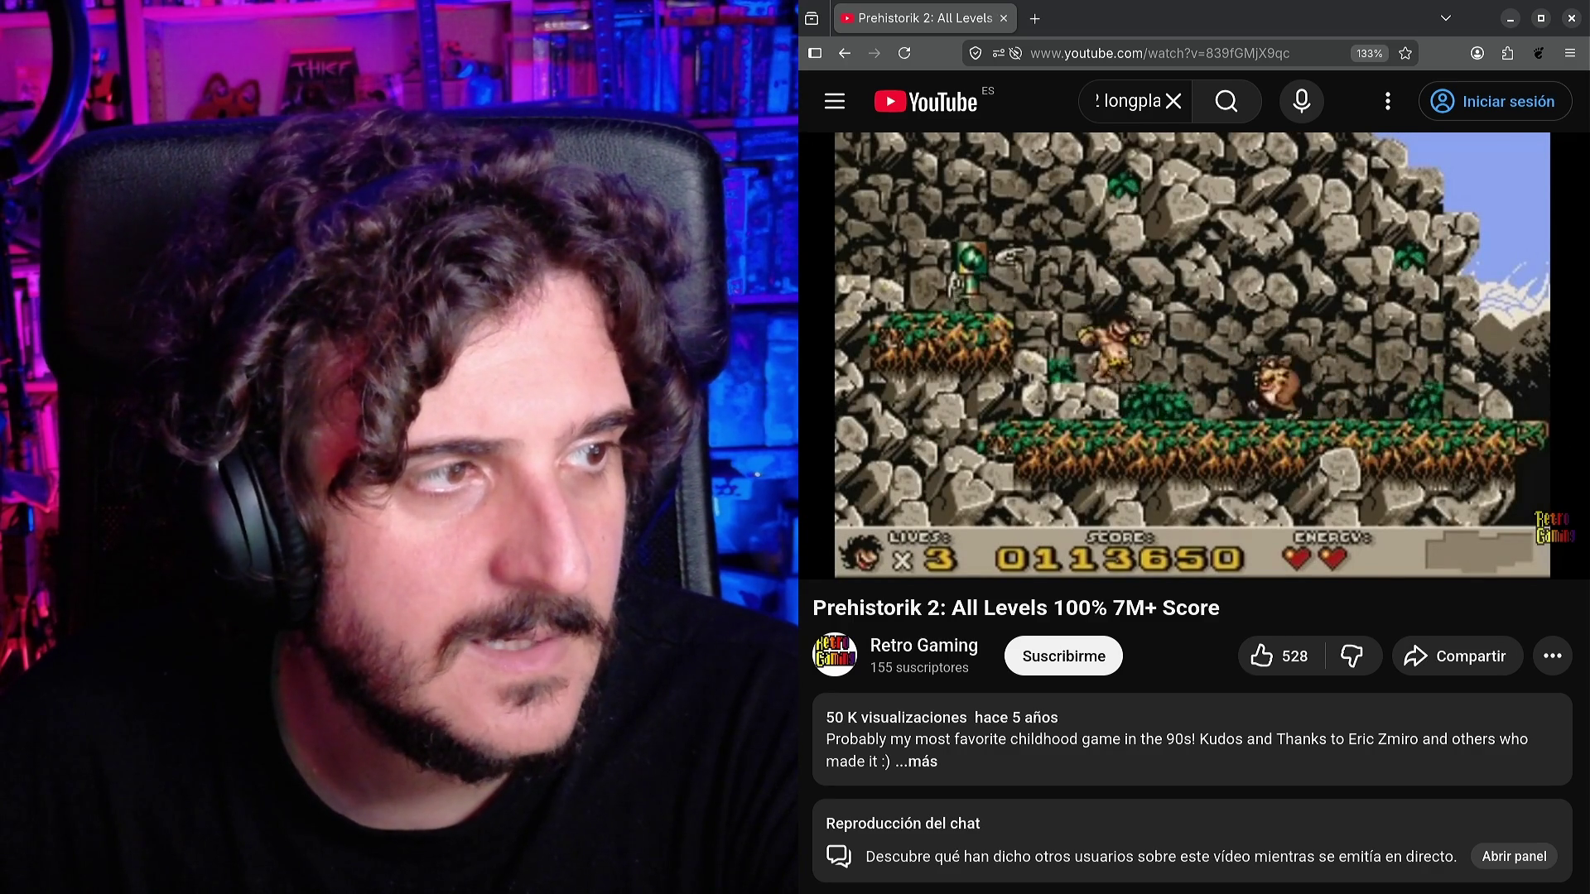
pyautogui.press('l')
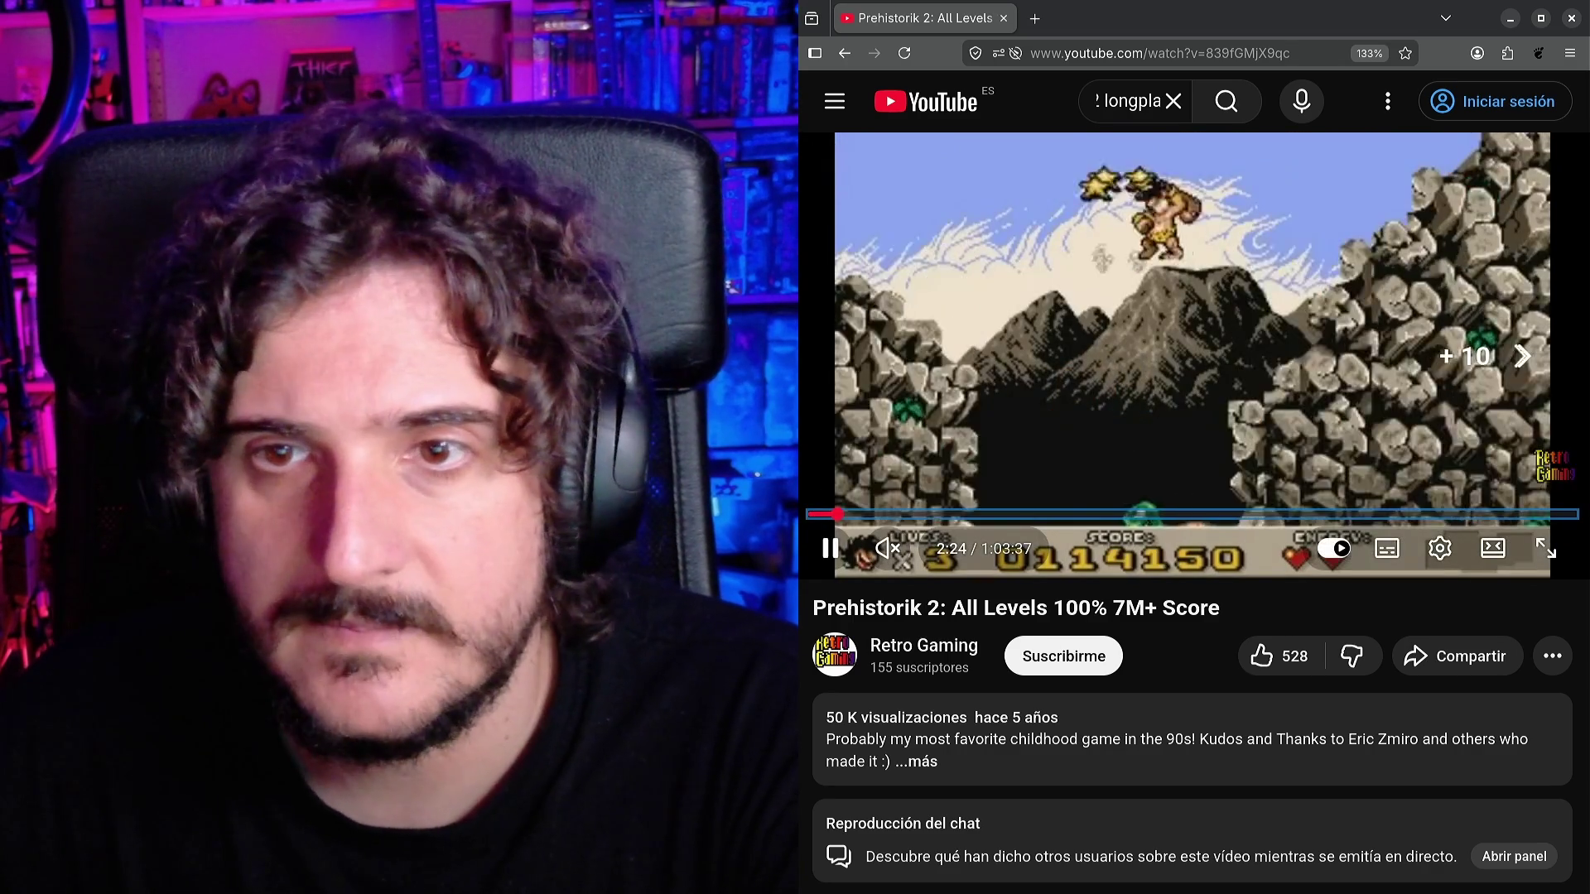
pyautogui.press('l')
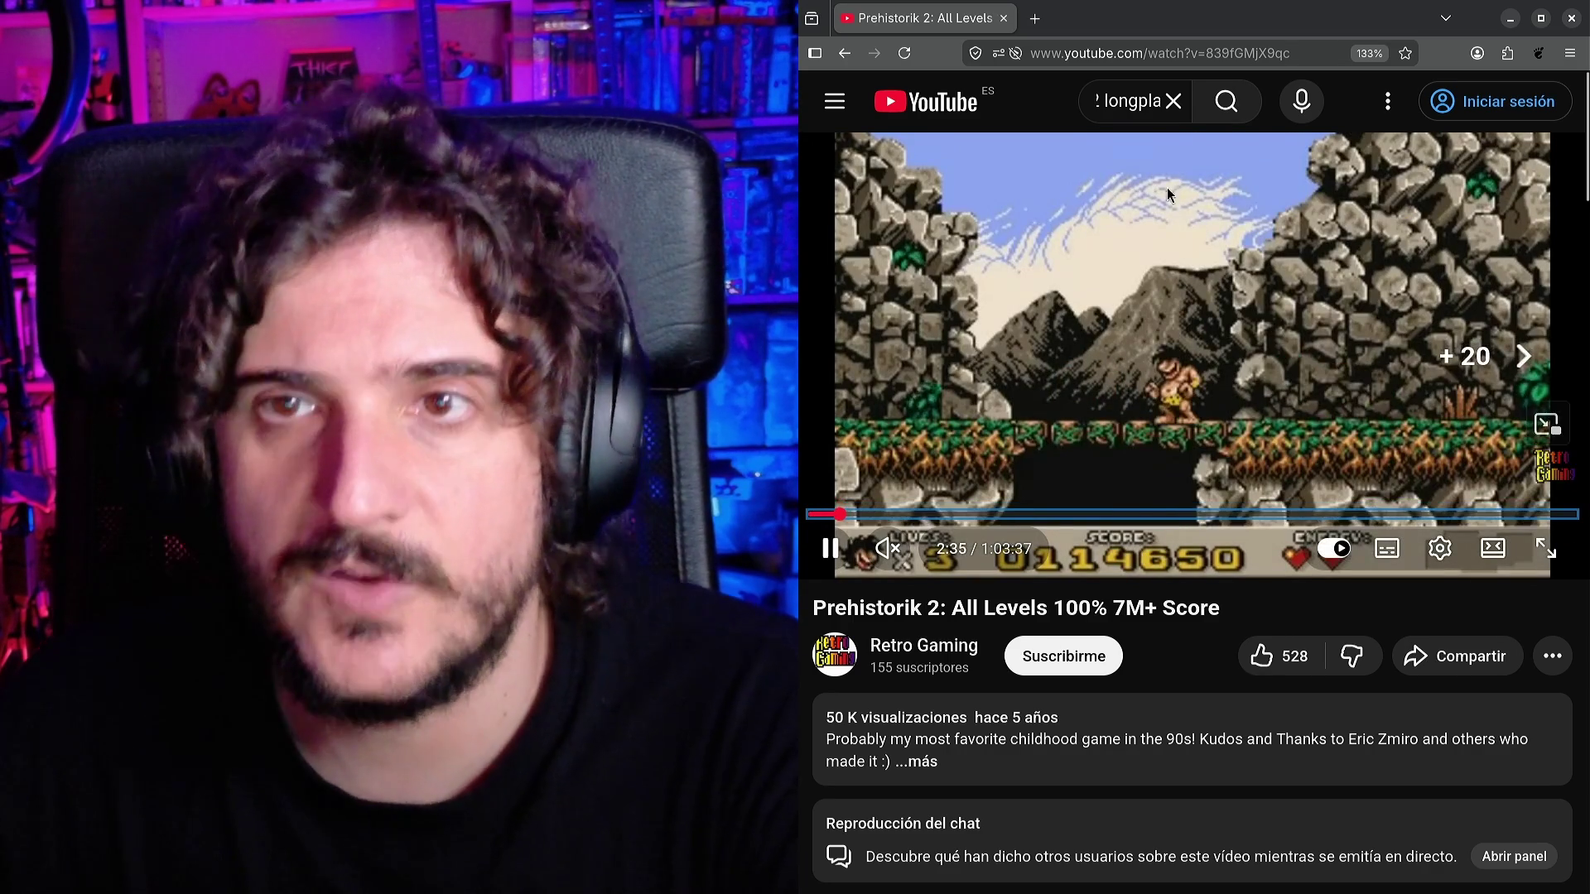
pyautogui.click(1172, 101)
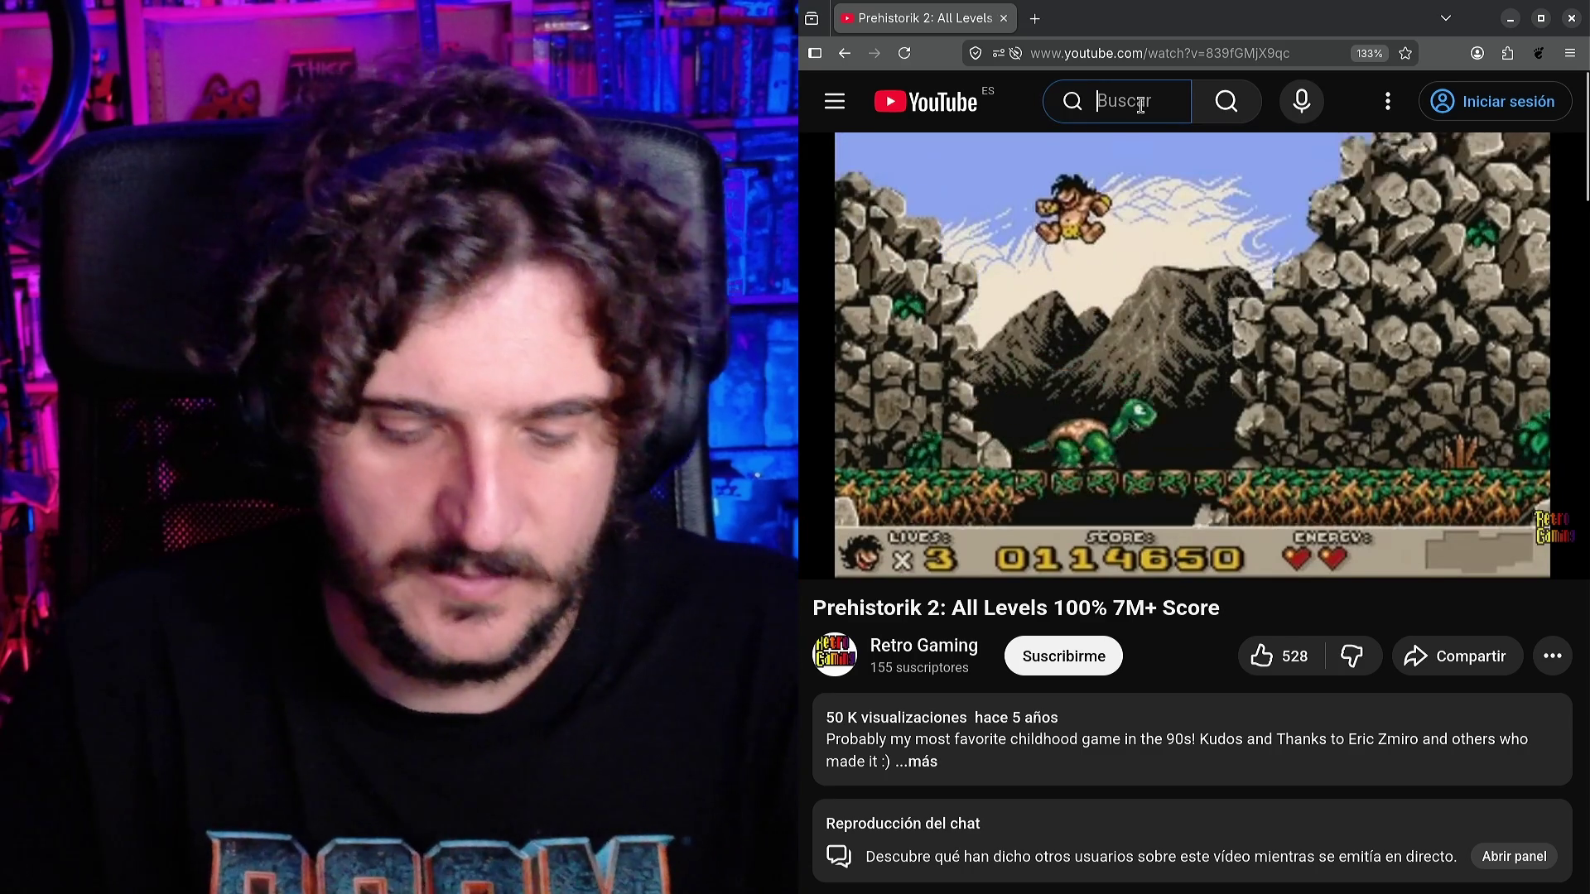
# Search YouTube for 'humans game longplay' and scroll through the results.
pyautogui.write('humans')
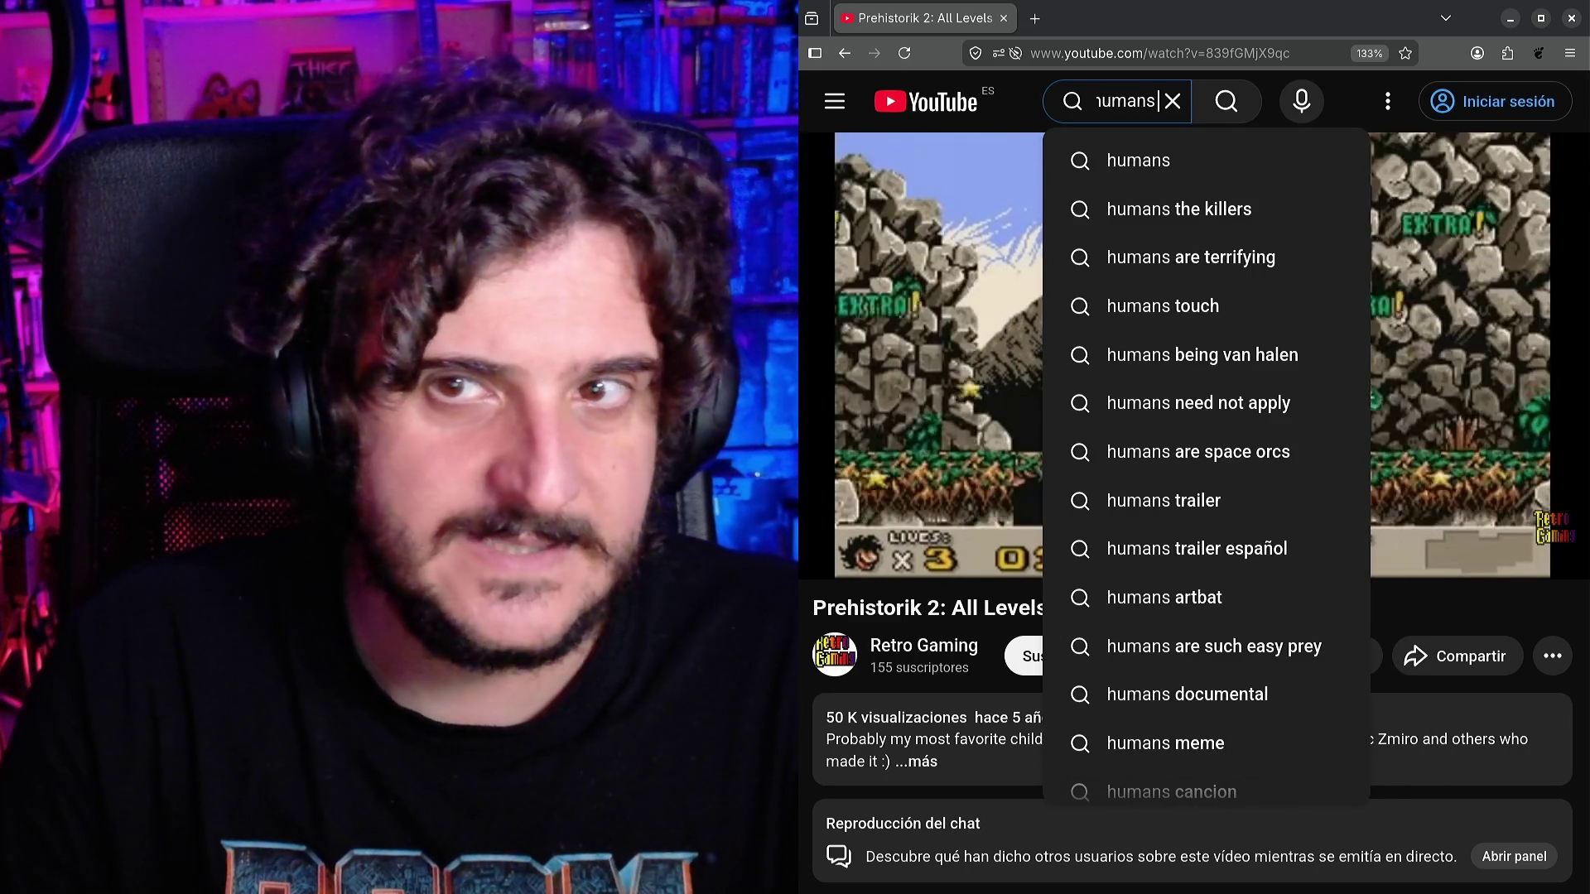
pyautogui.write(' game')
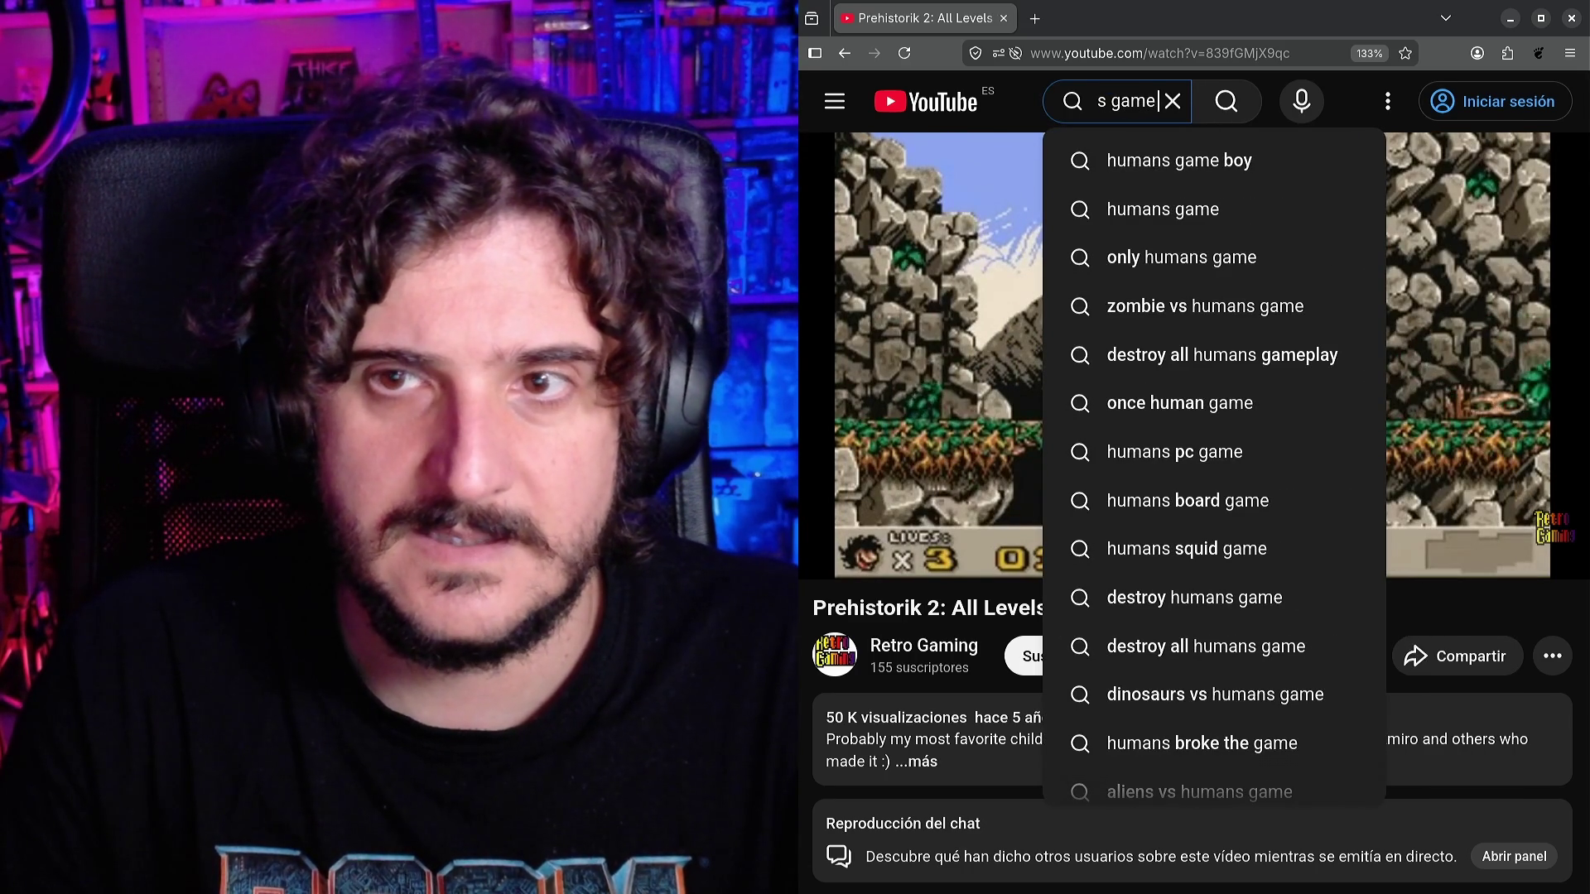
pyautogui.write(' longplay')
pyautogui.press('Return')
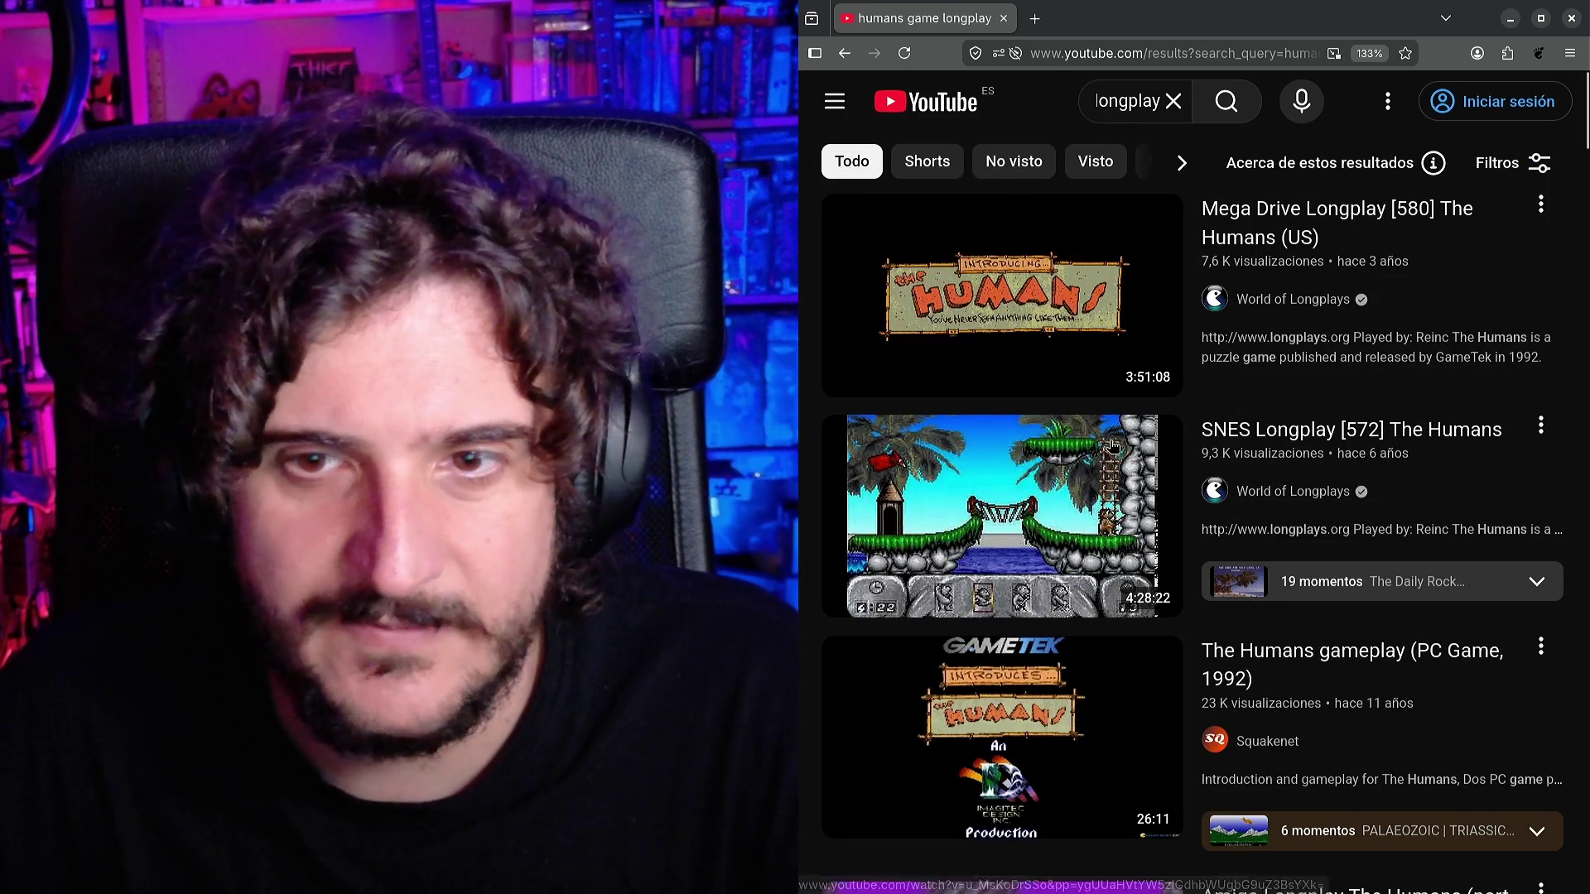
pyautogui.scroll(-3, 1109, 454)
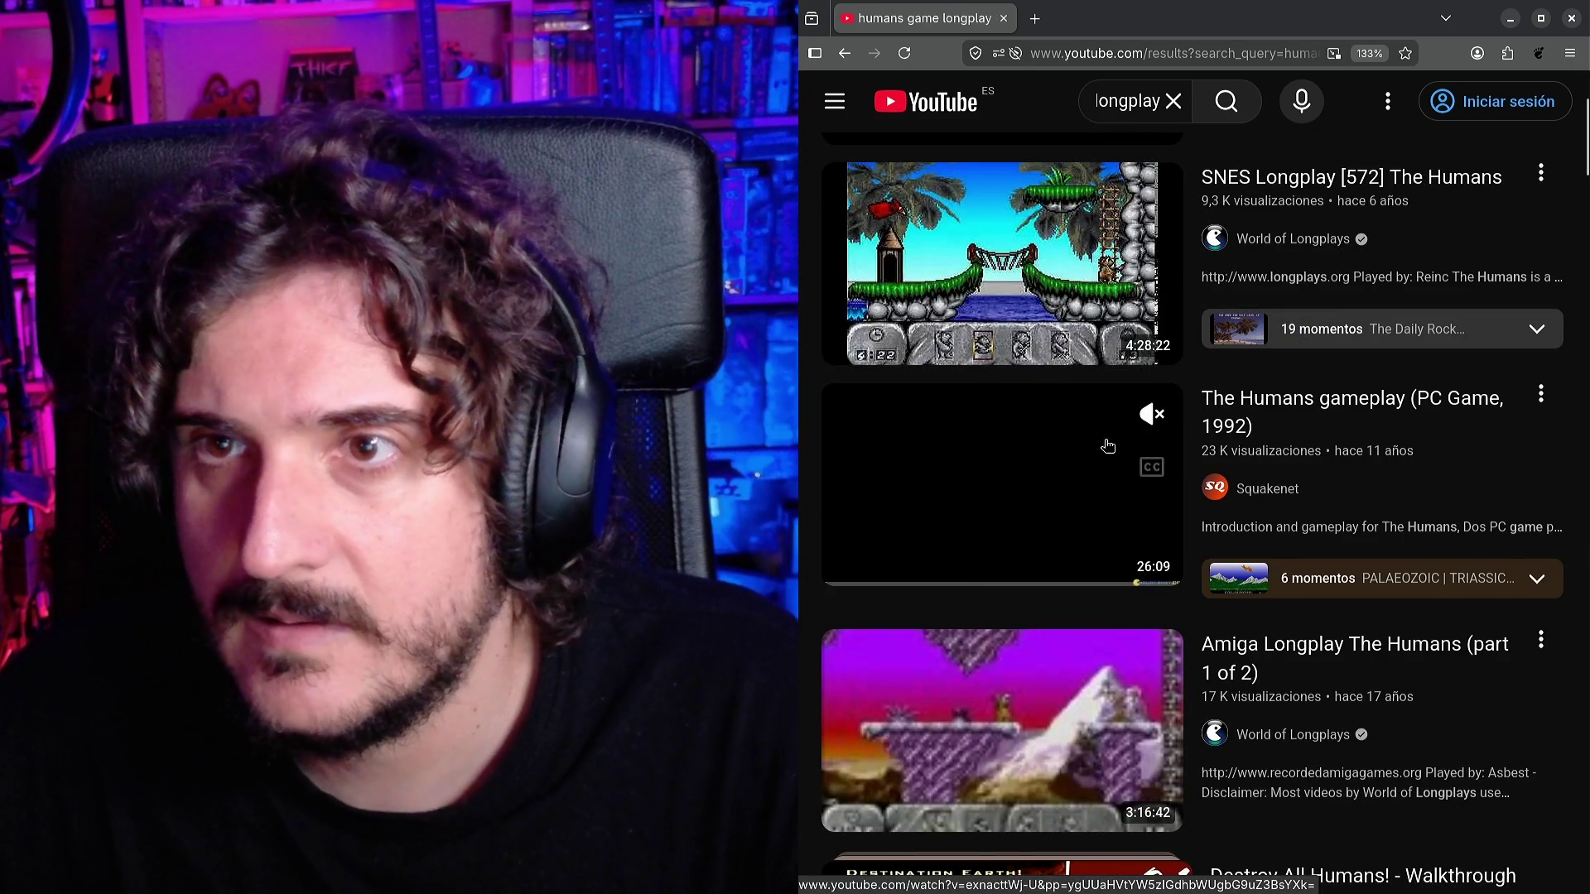
pyautogui.moveTo(1069, 243)
pyautogui.scroll(-3, 1049, 332)
# Open 'Amiga Longplay The Humans (part 1 of 2)', skip the ad, and jump to 14:41, then 26:51.
pyautogui.click(1263, 492)
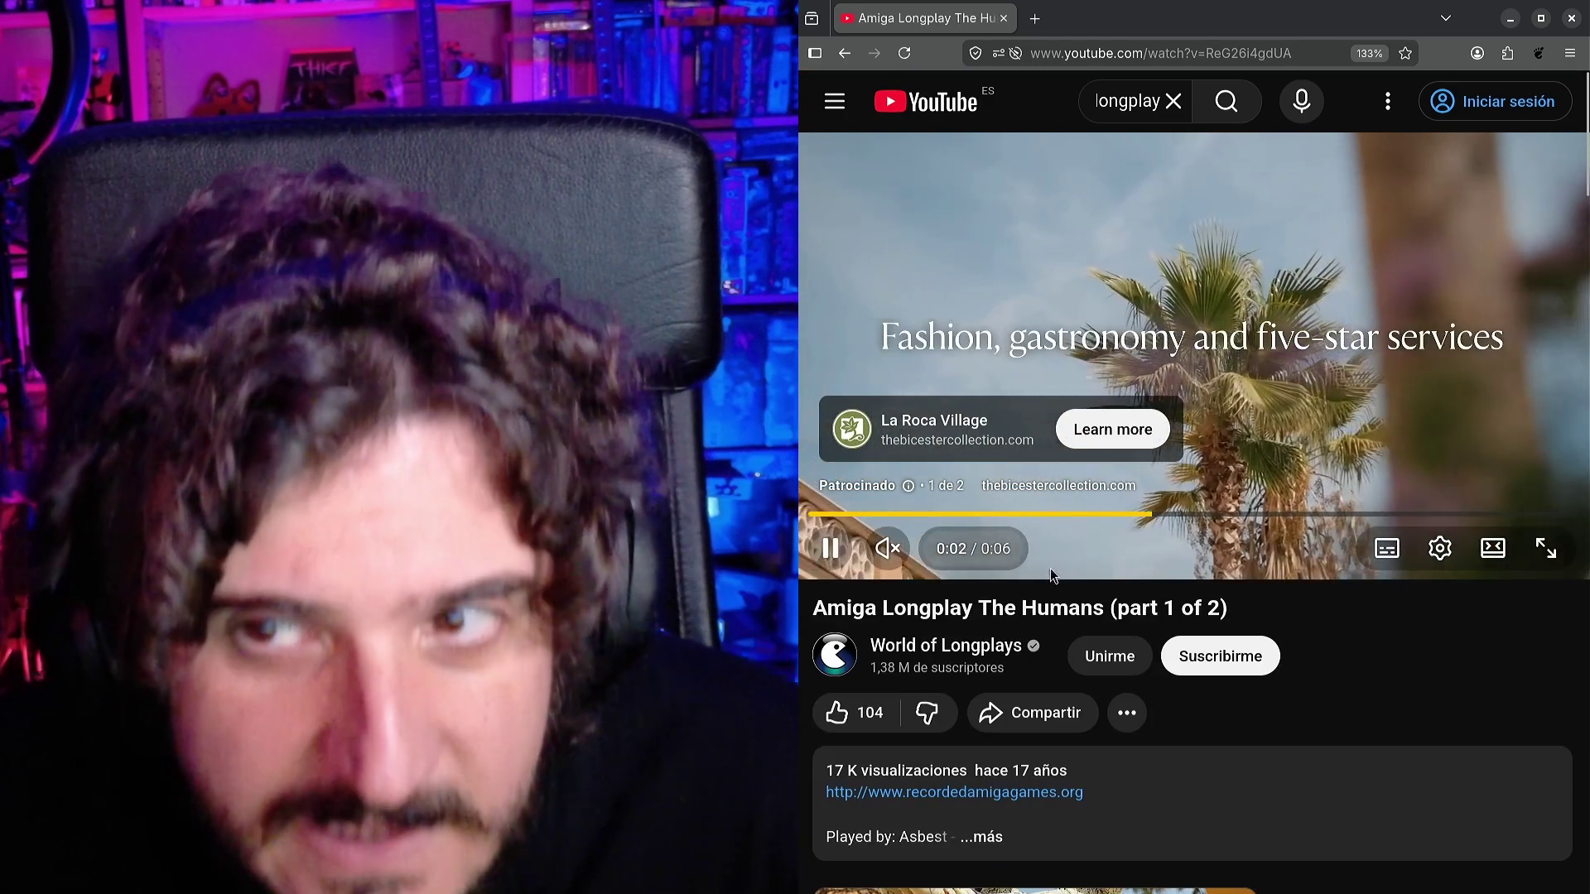
pyautogui.doubleClick(1139, 609)
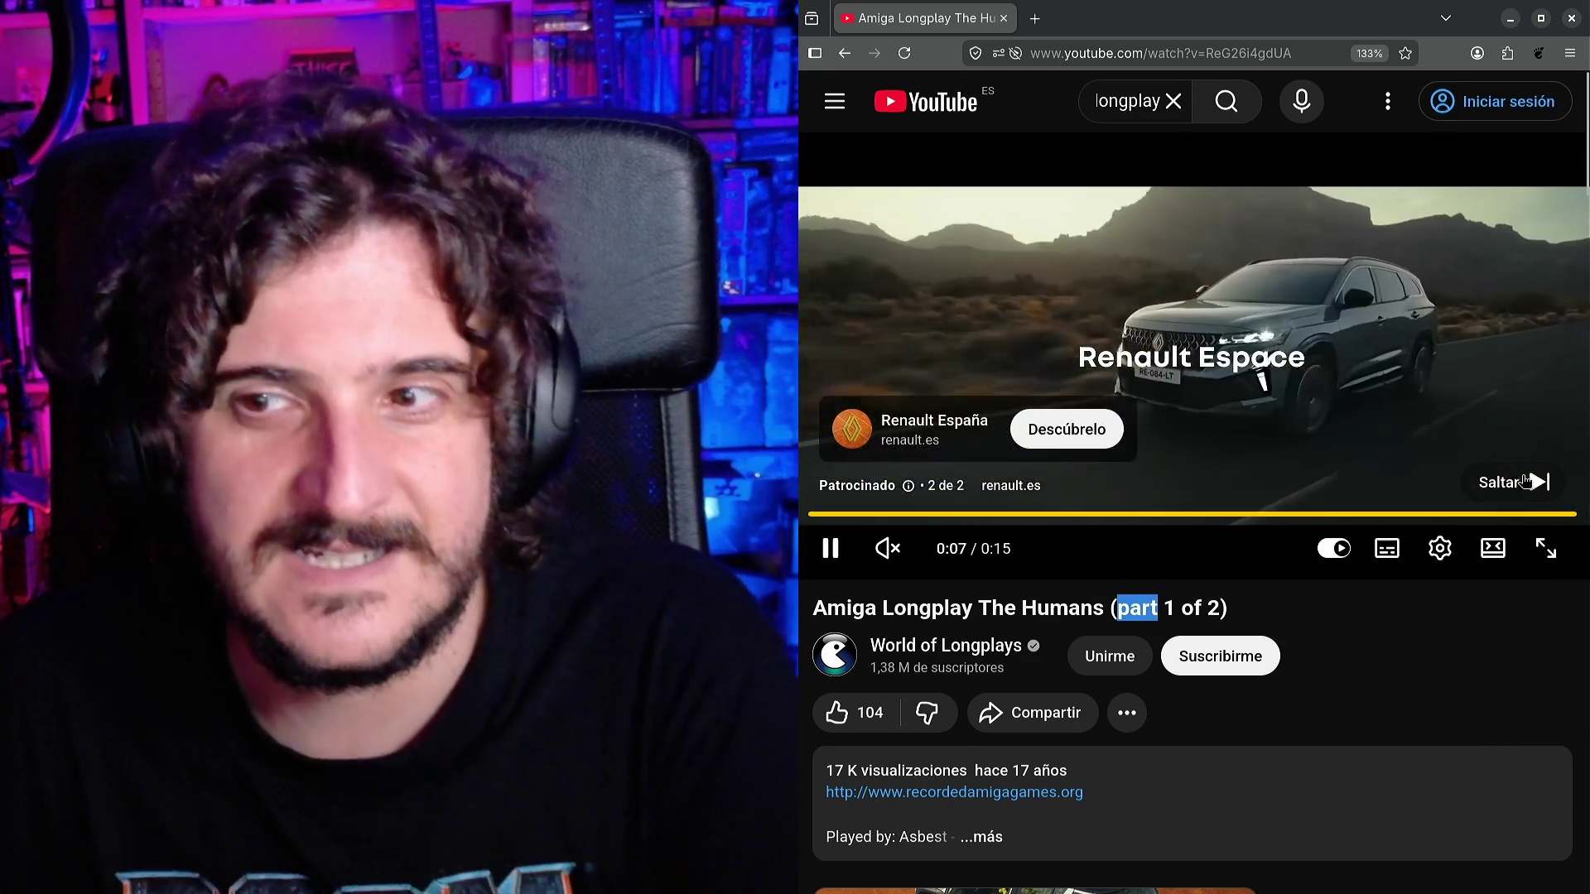
pyautogui.click(1509, 483)
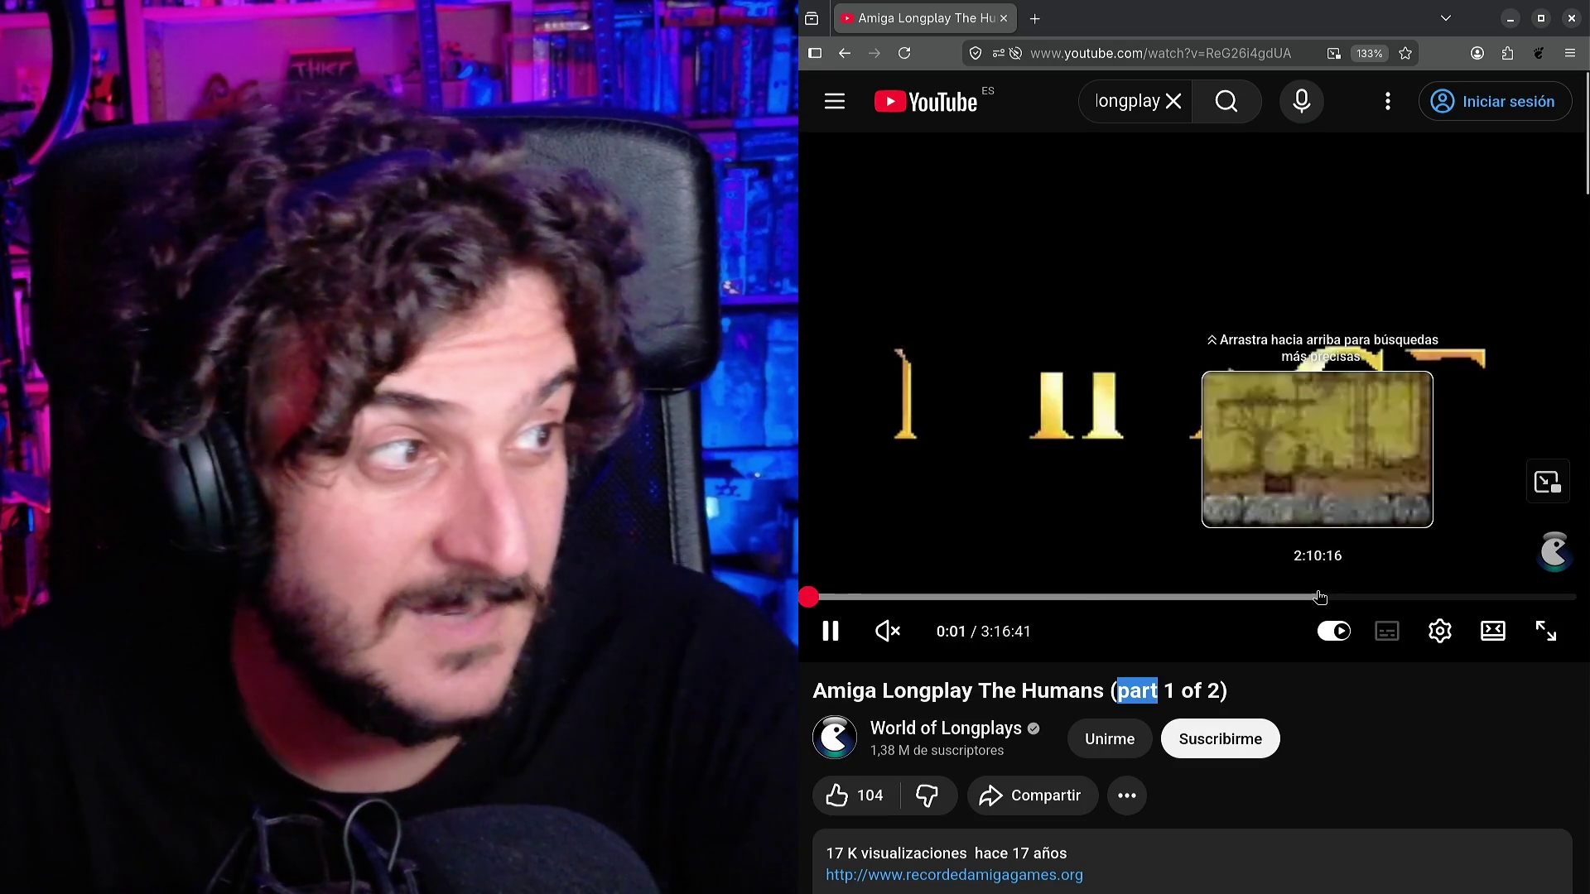
pyautogui.moveTo(919, 634)
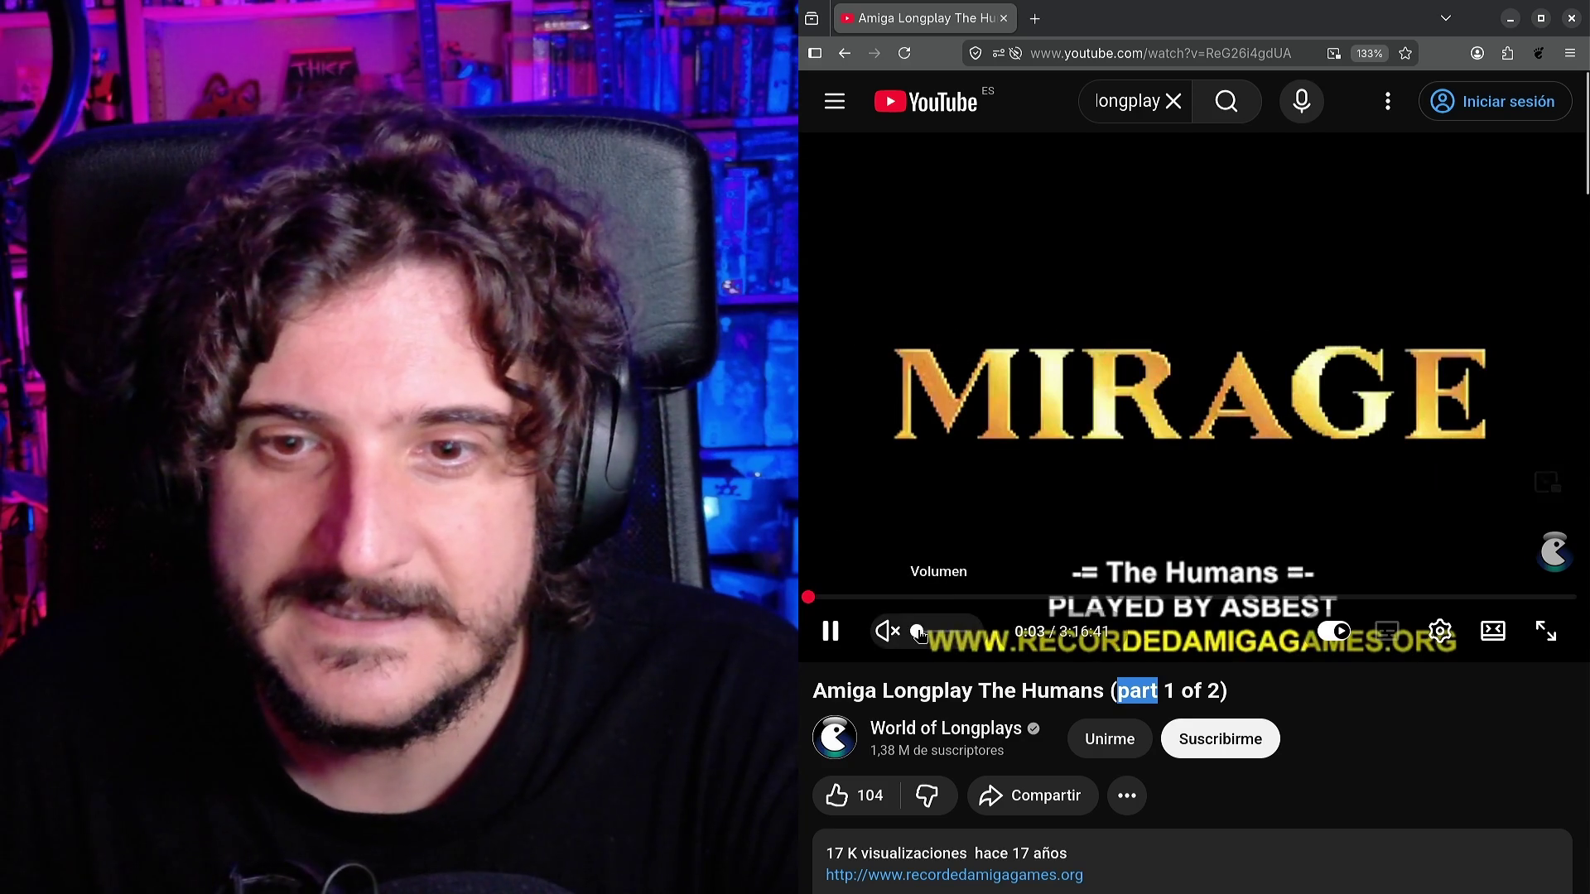
pyautogui.click(864, 597)
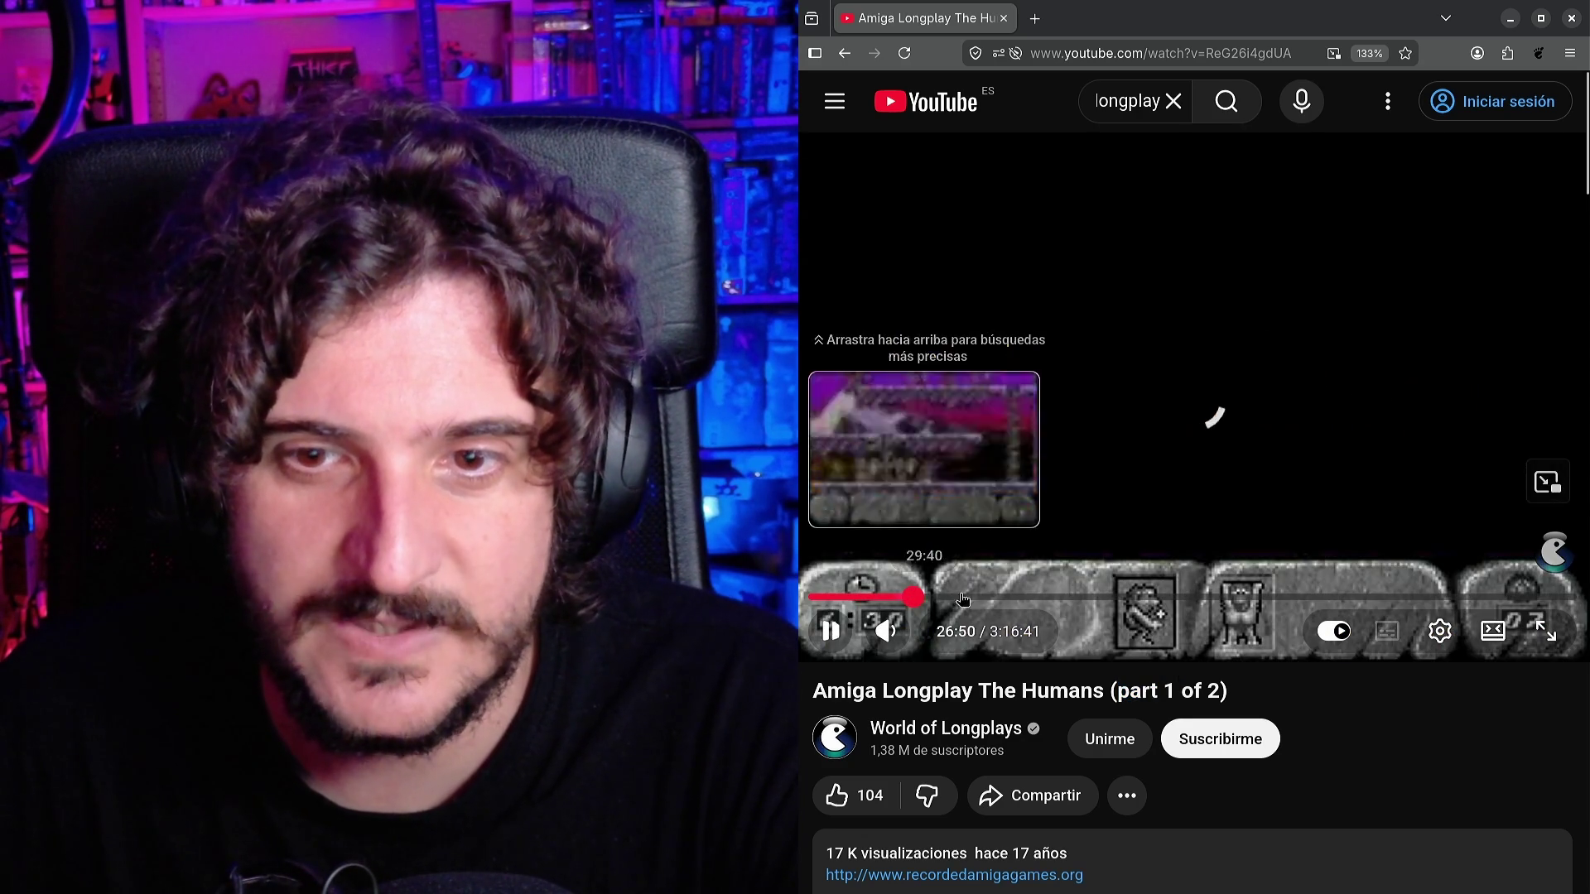
pyautogui.click(914, 597)
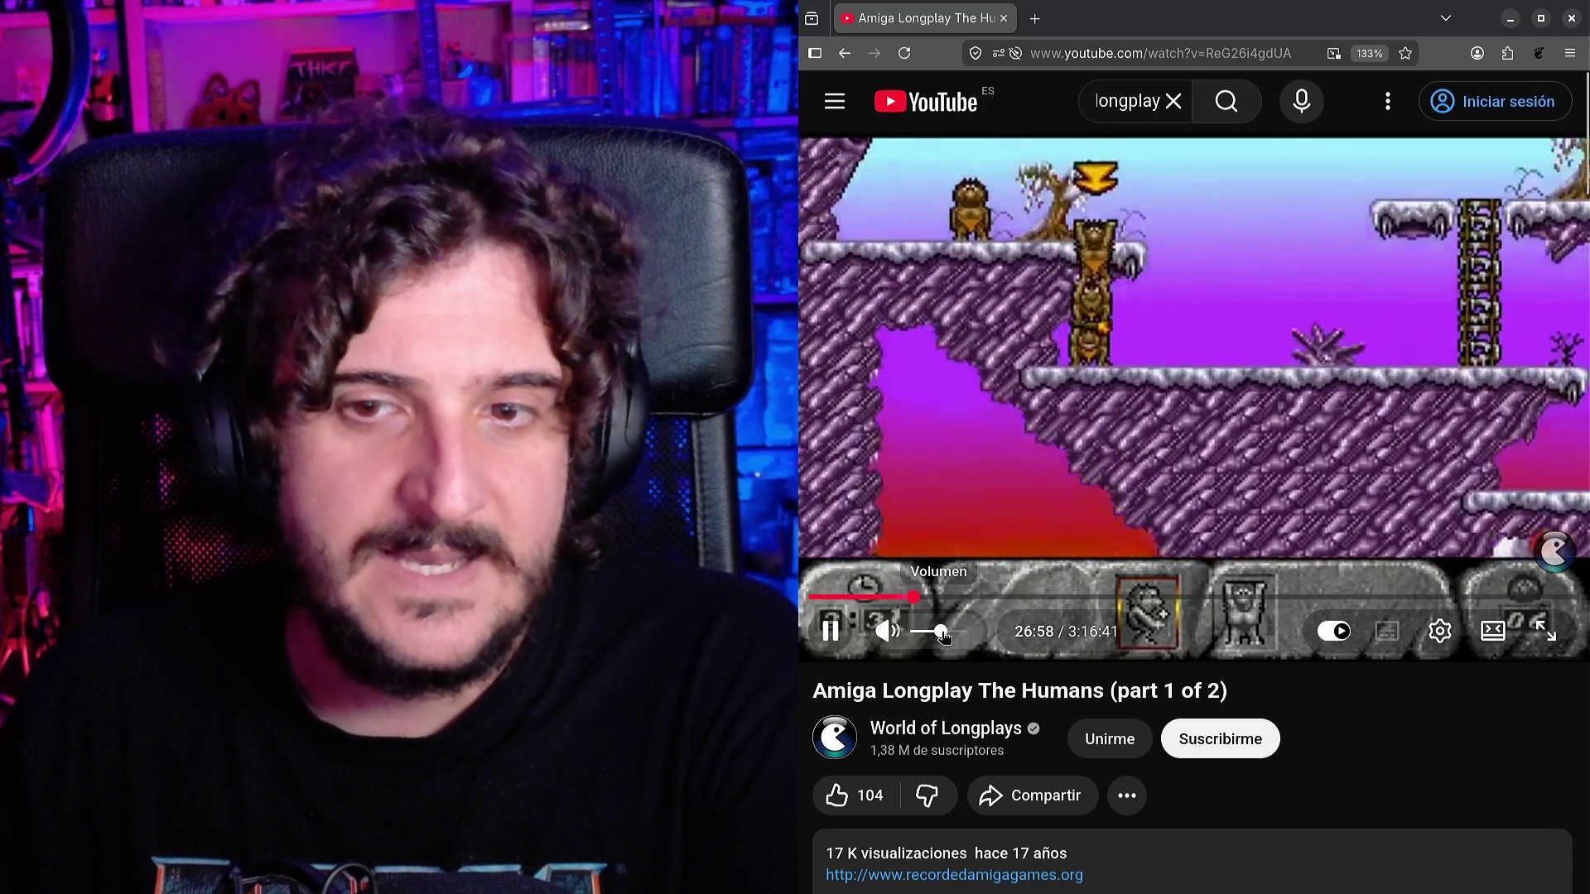
# Raise the volume, jump to 45:12 and 58:12, pause the longplay, and close the browser.
pyautogui.moveTo(932, 634); pyautogui.dragTo(941, 633)
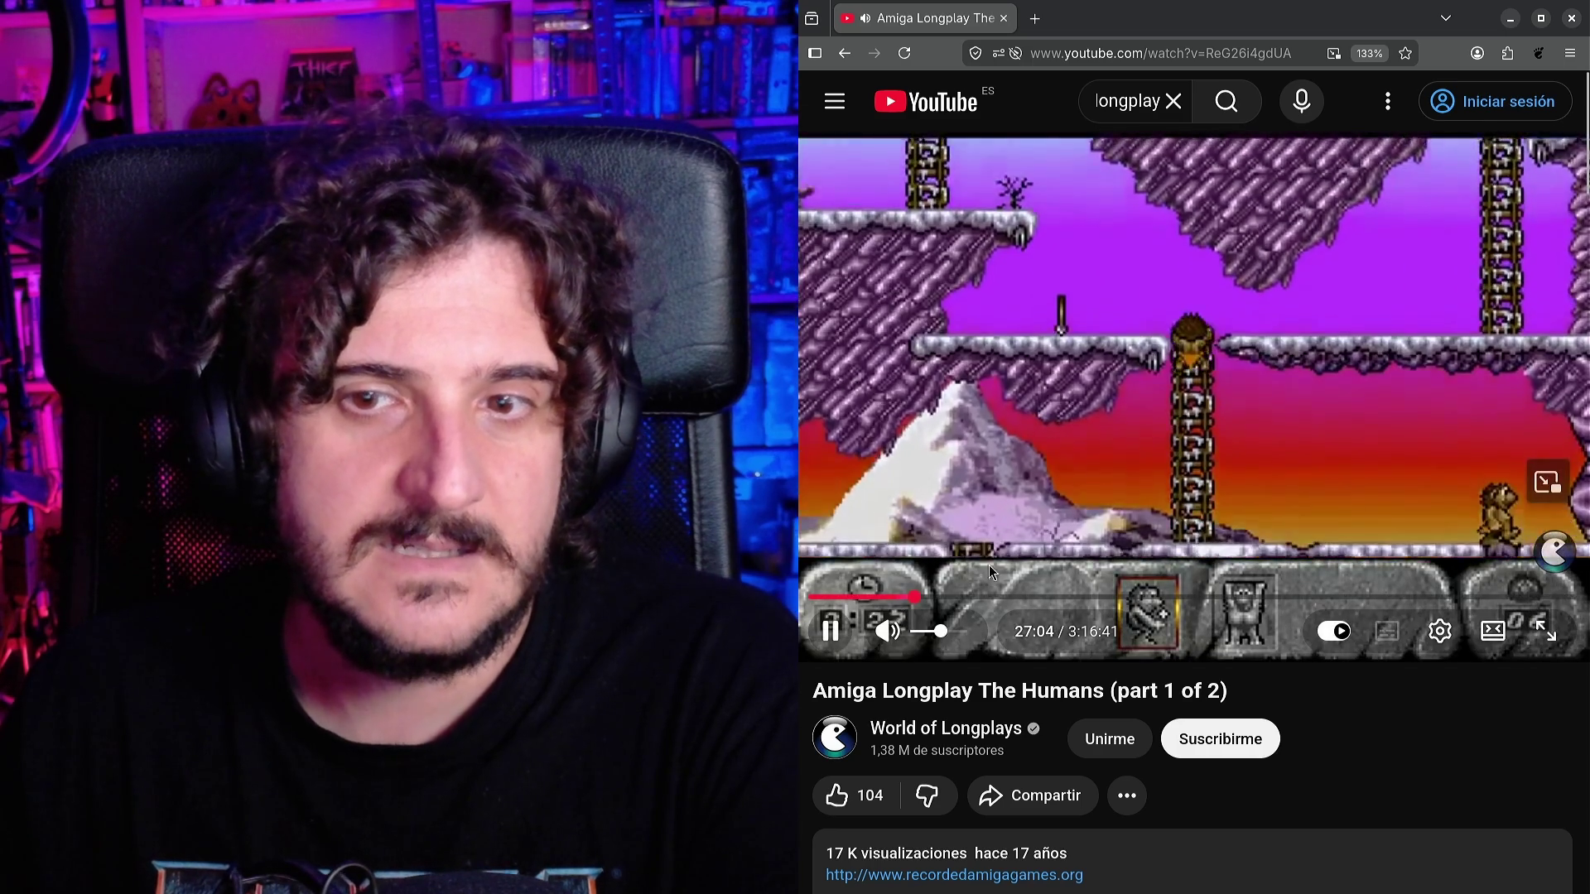
pyautogui.click(985, 597)
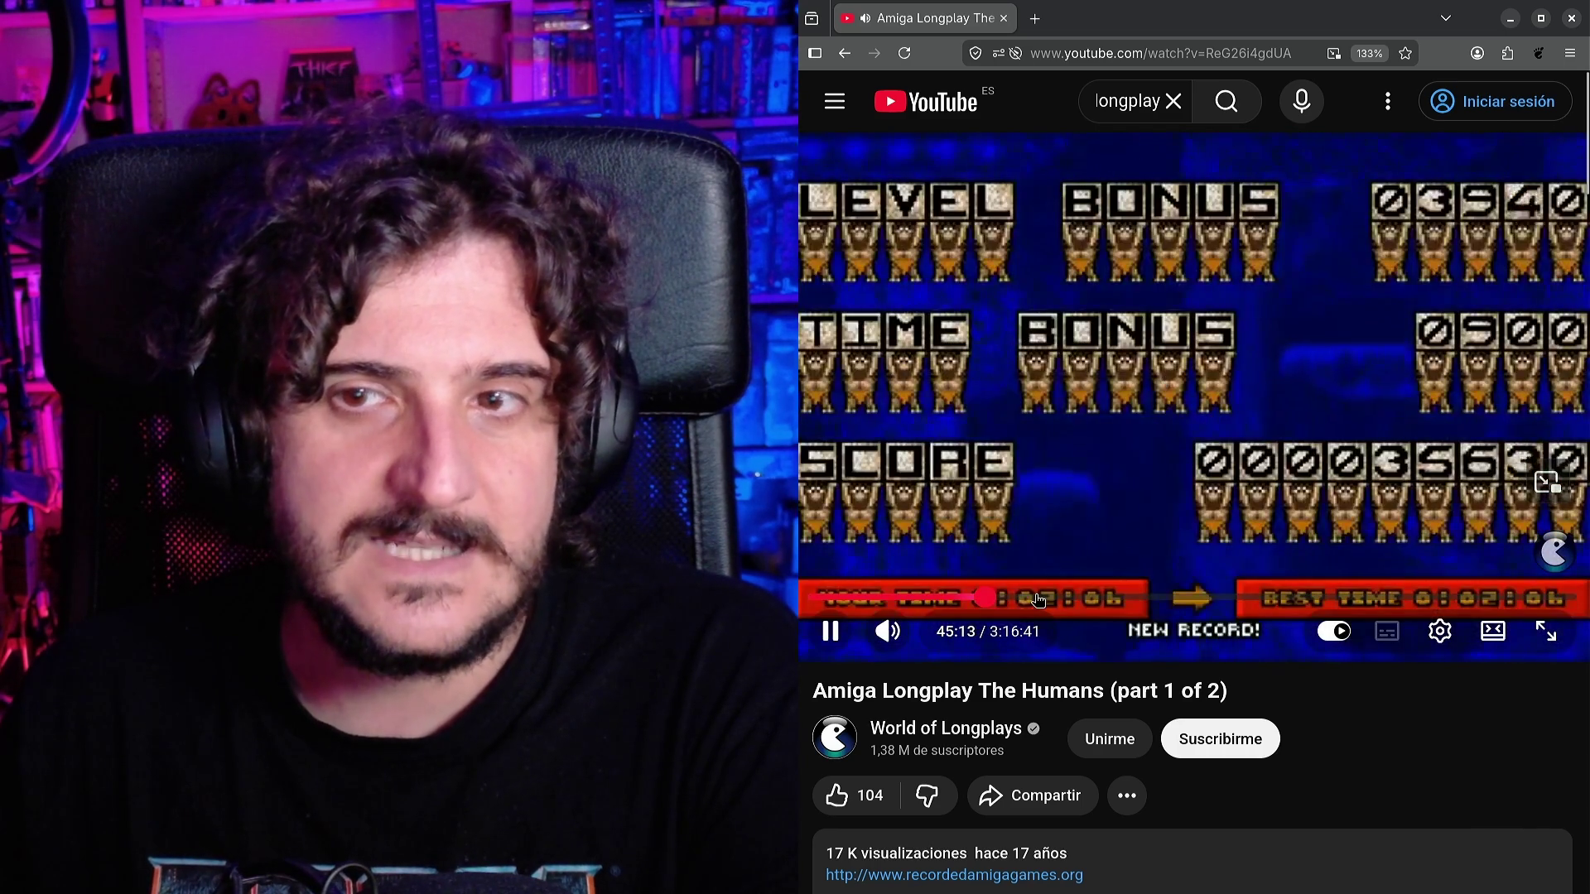
pyautogui.click(1038, 598)
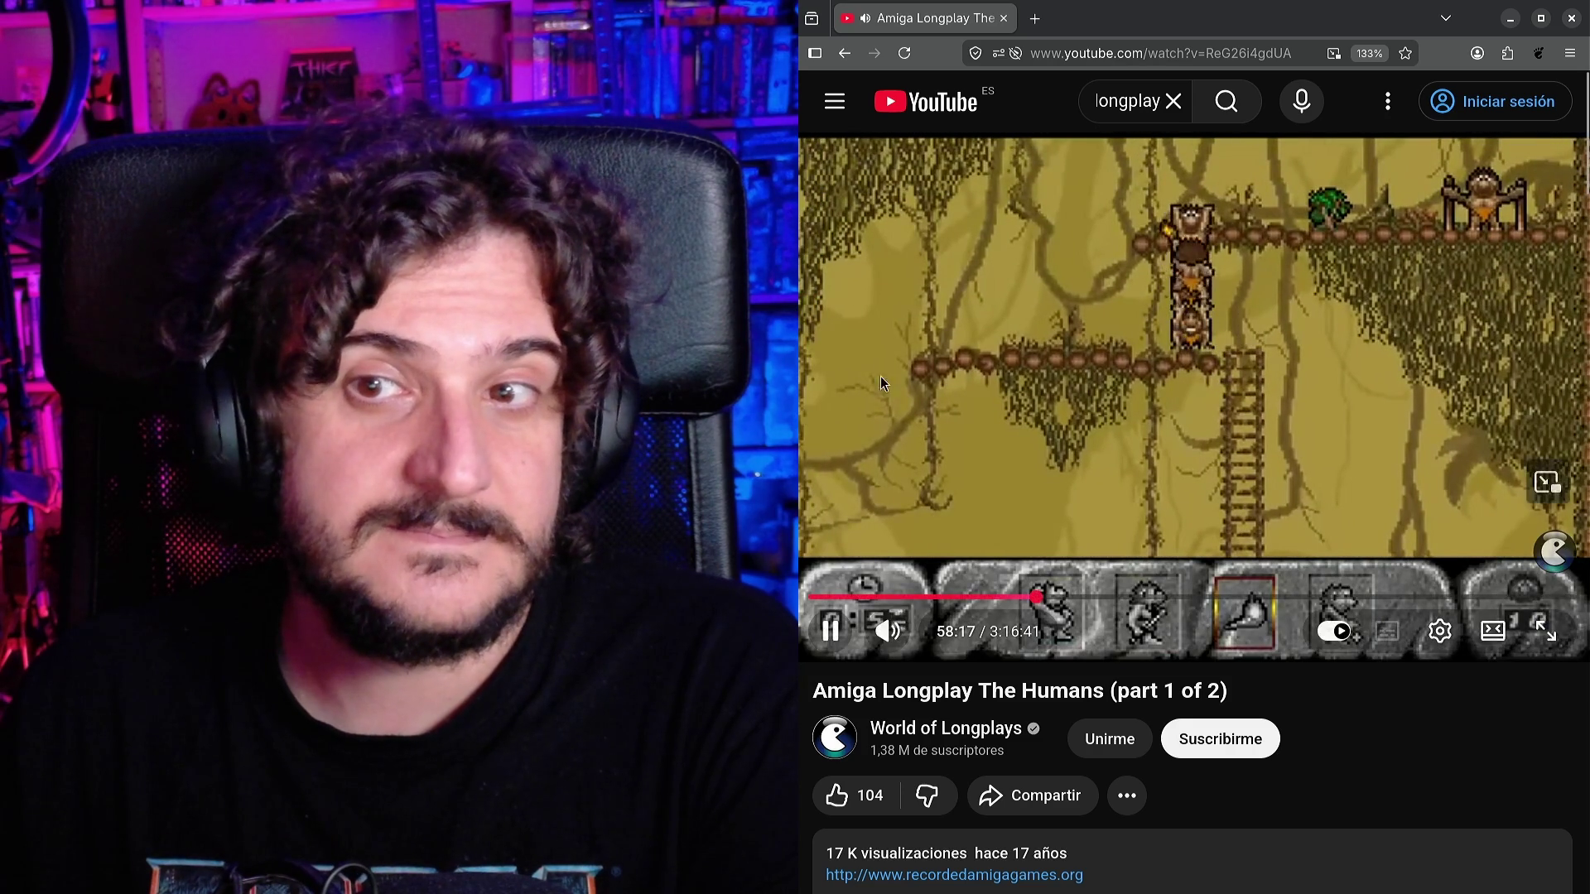
pyautogui.click(1245, 271)
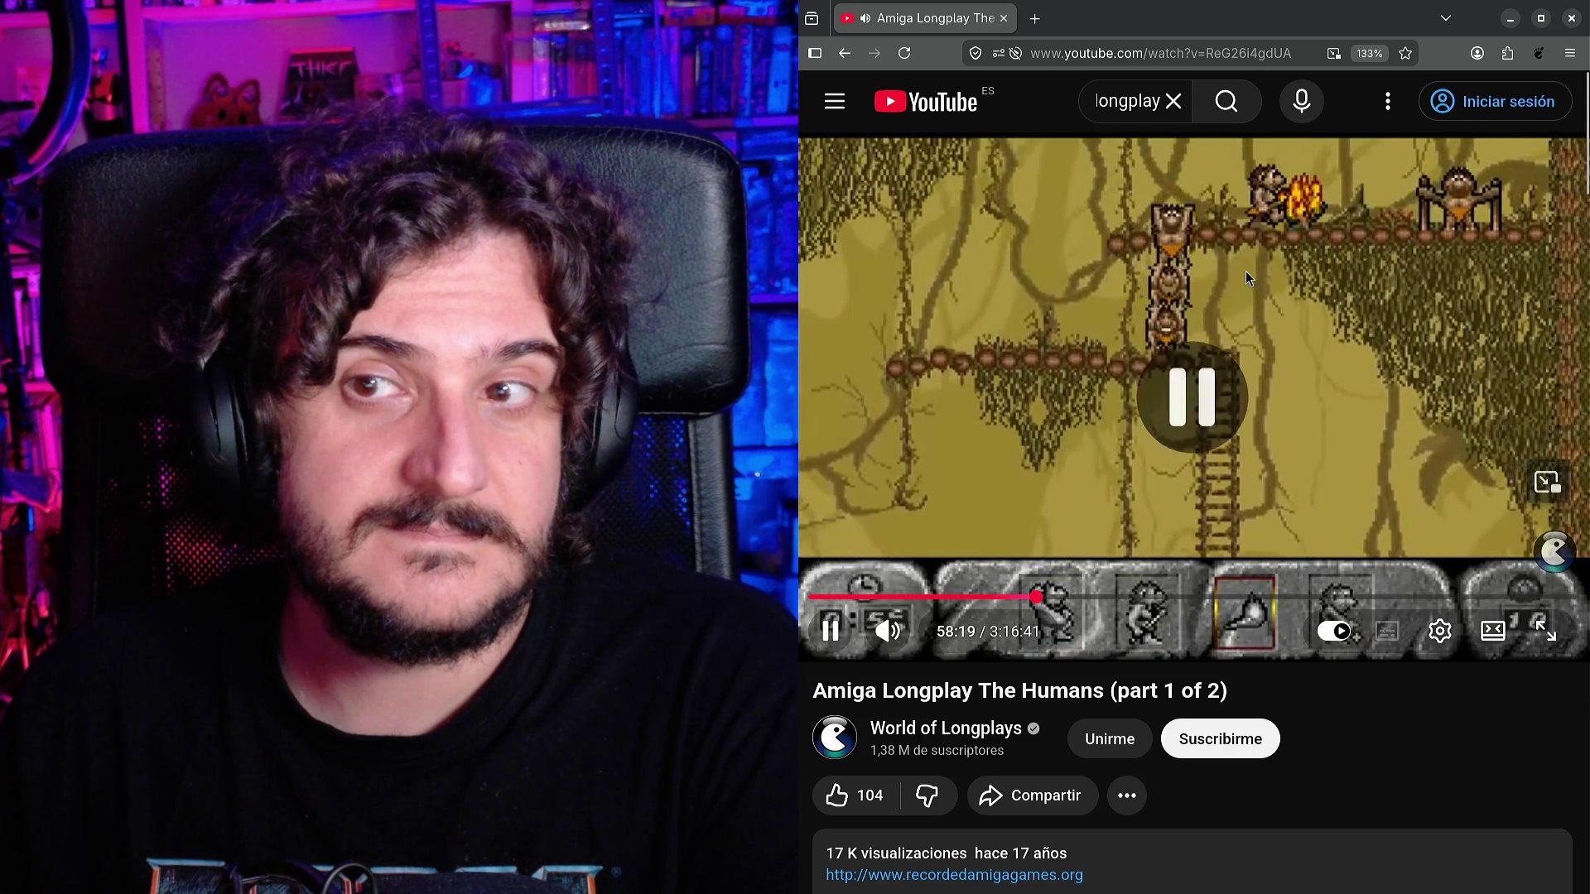
pyautogui.click(1577, 26)
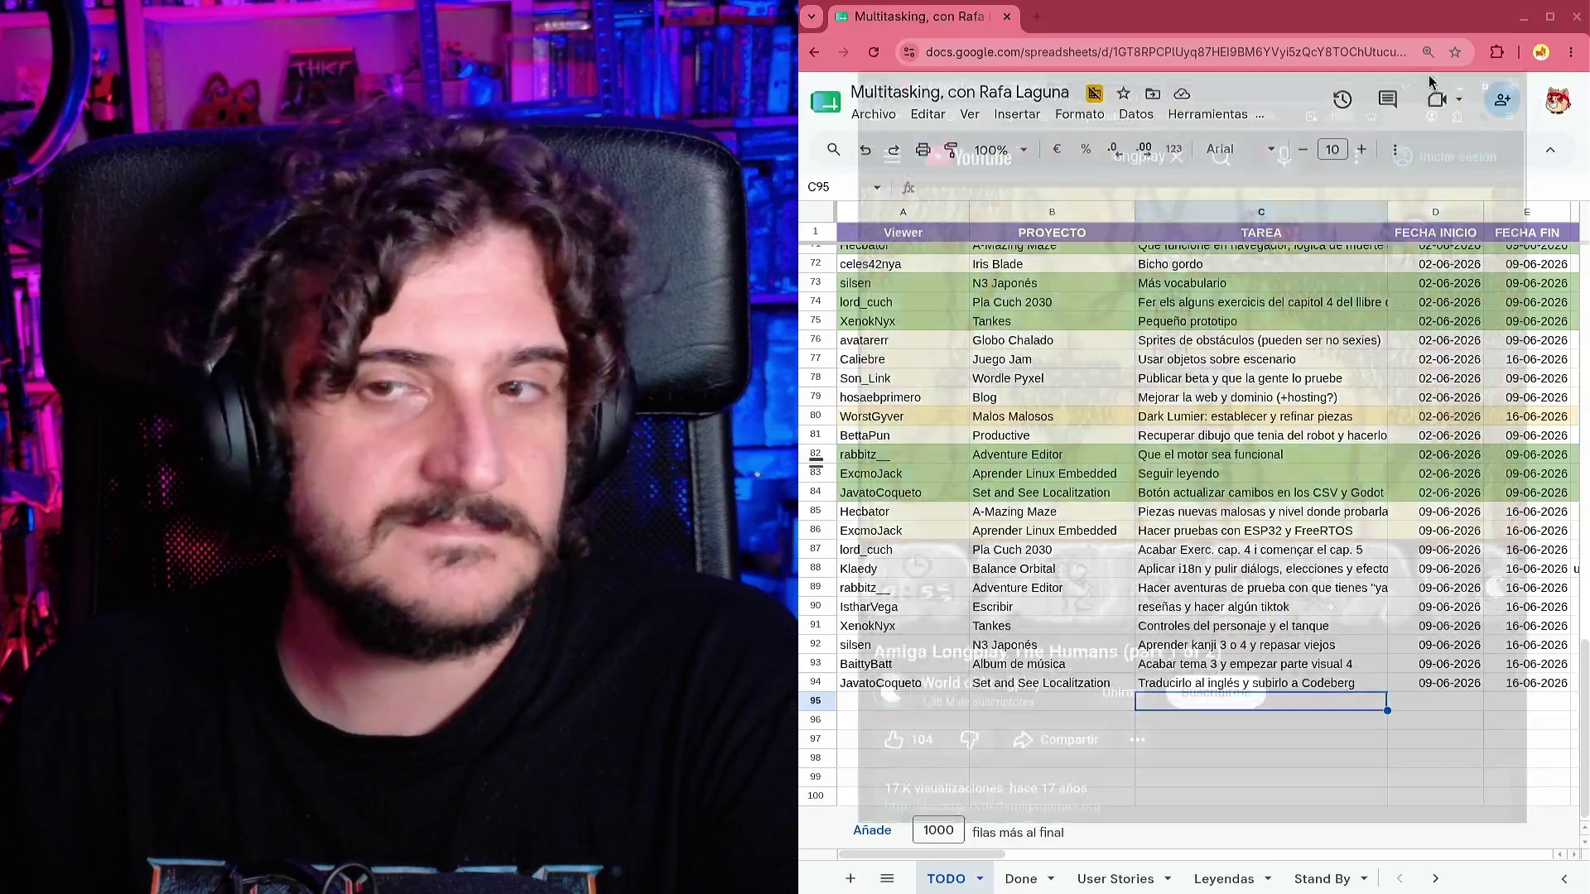
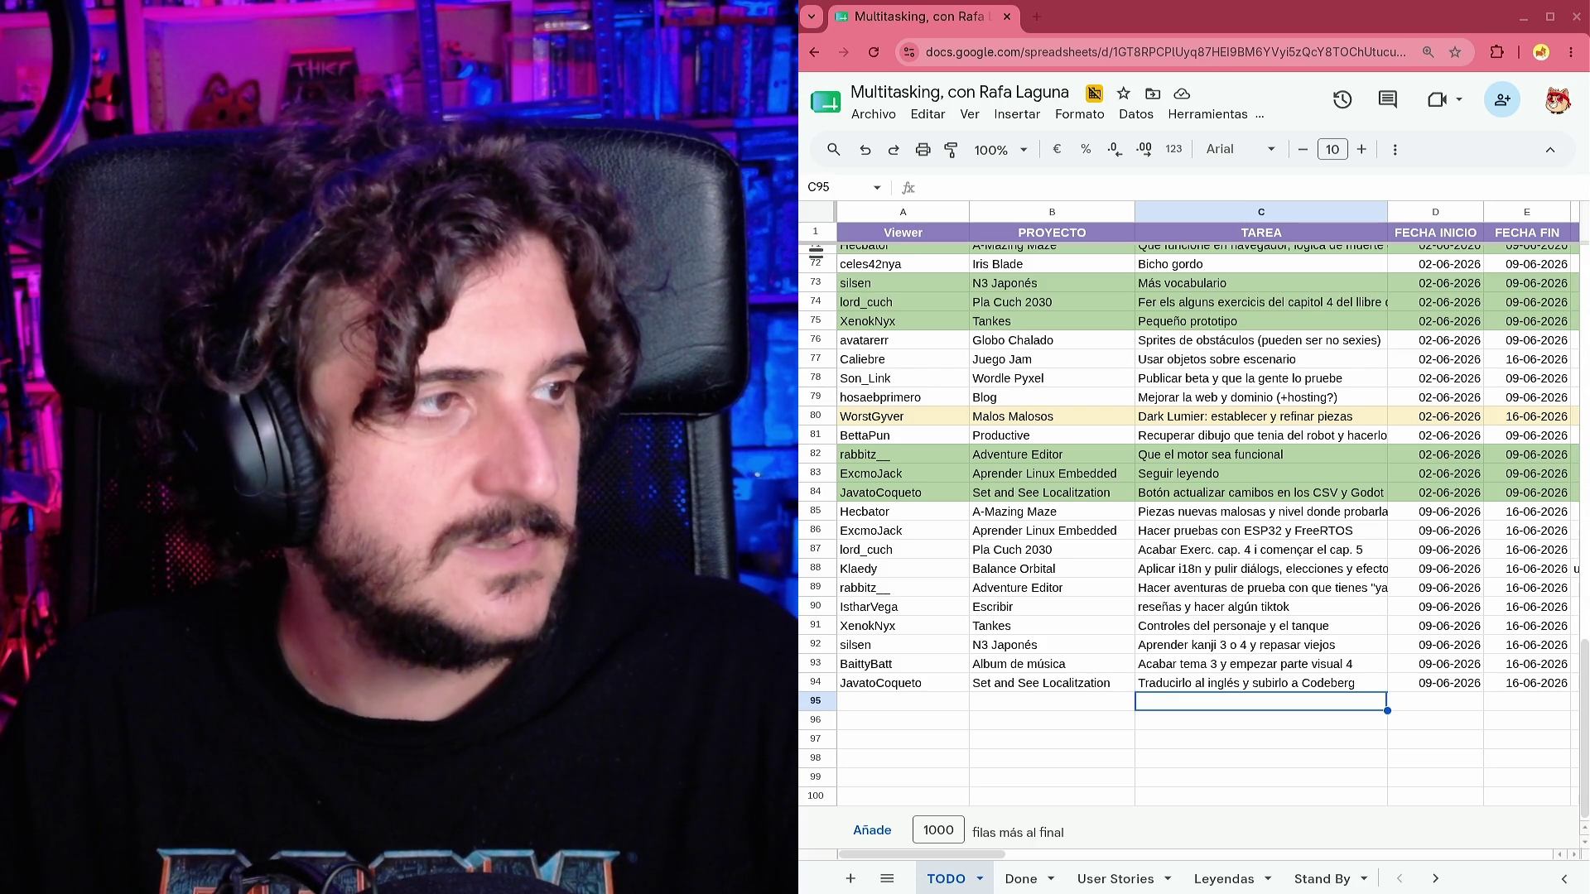
# Start a reply to the viewer's #tareas progress post and correct the time entry to 4h 56.
pyautogui.hotkey('alt', 'Tab')
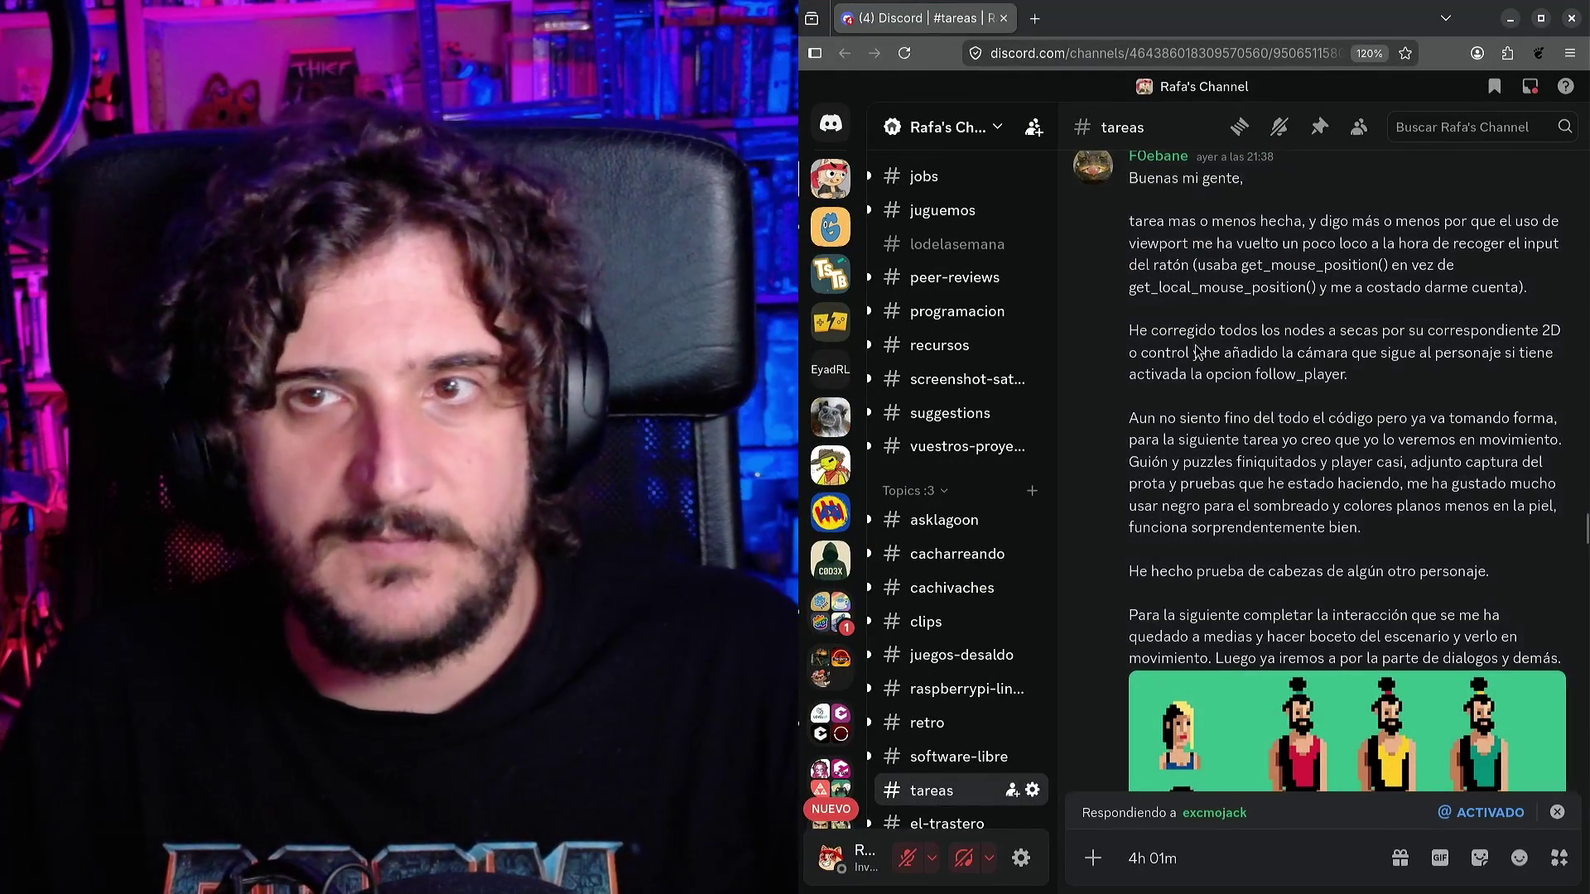
pyautogui.rightClick(1192, 352)
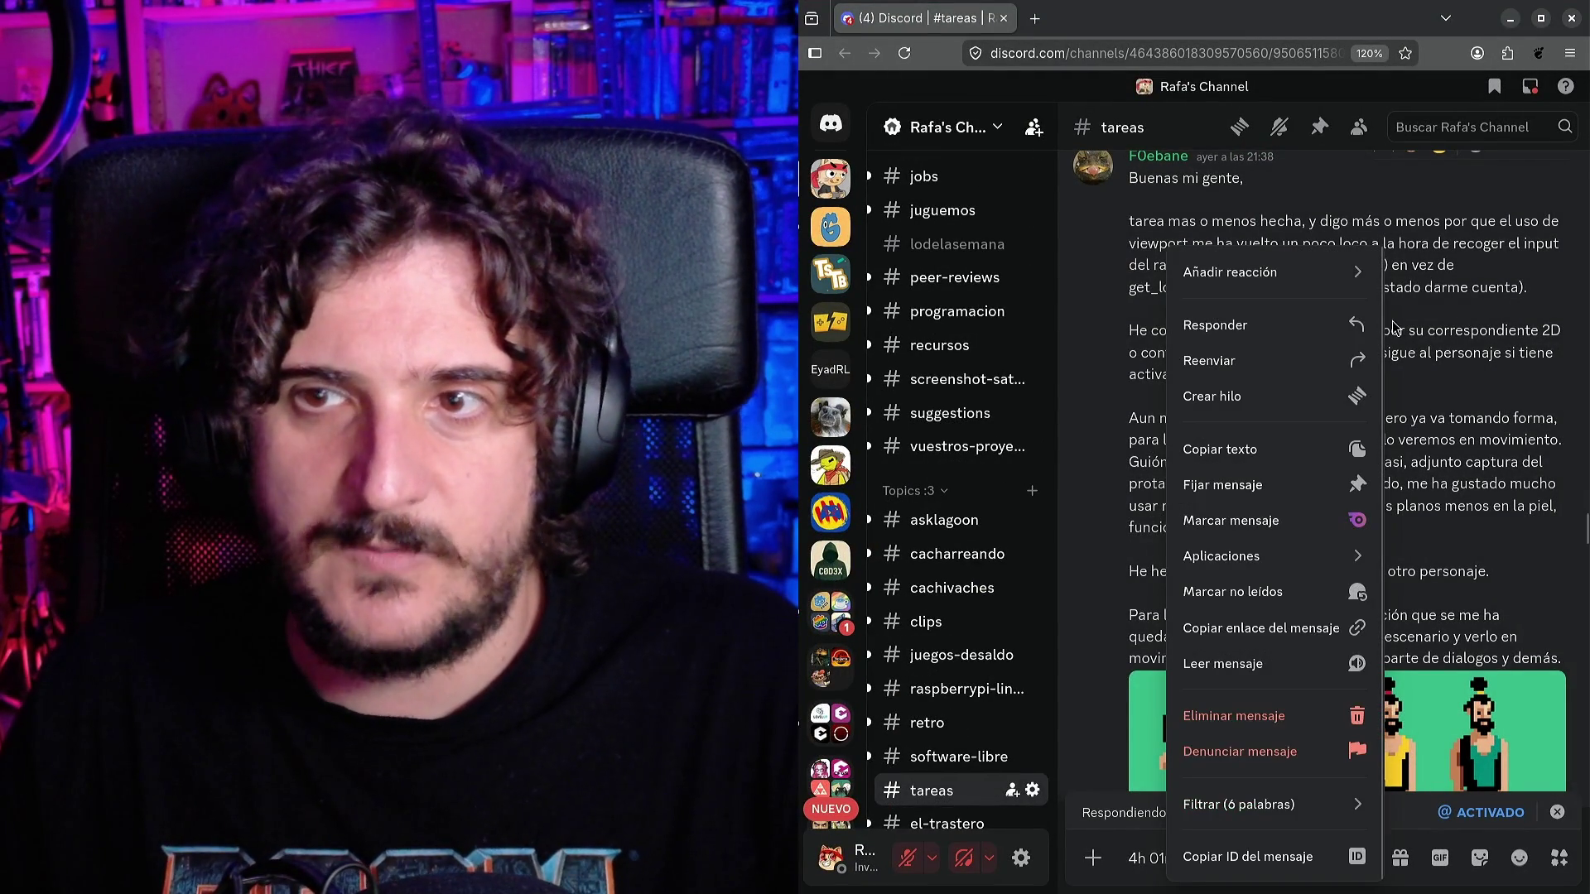
pyautogui.click(1289, 342)
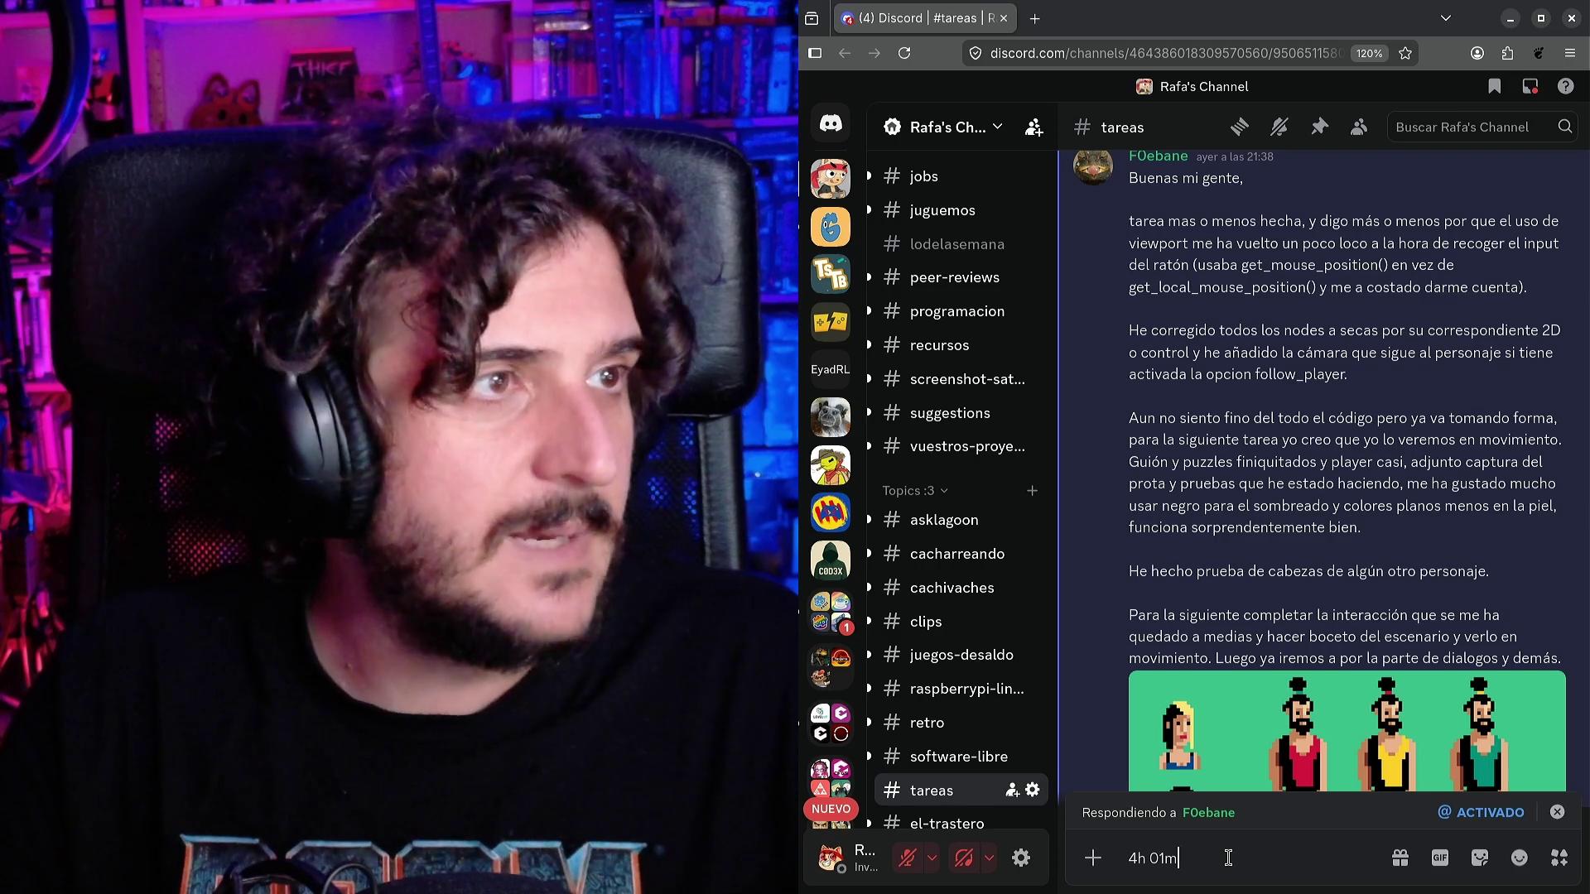
pyautogui.write('57')
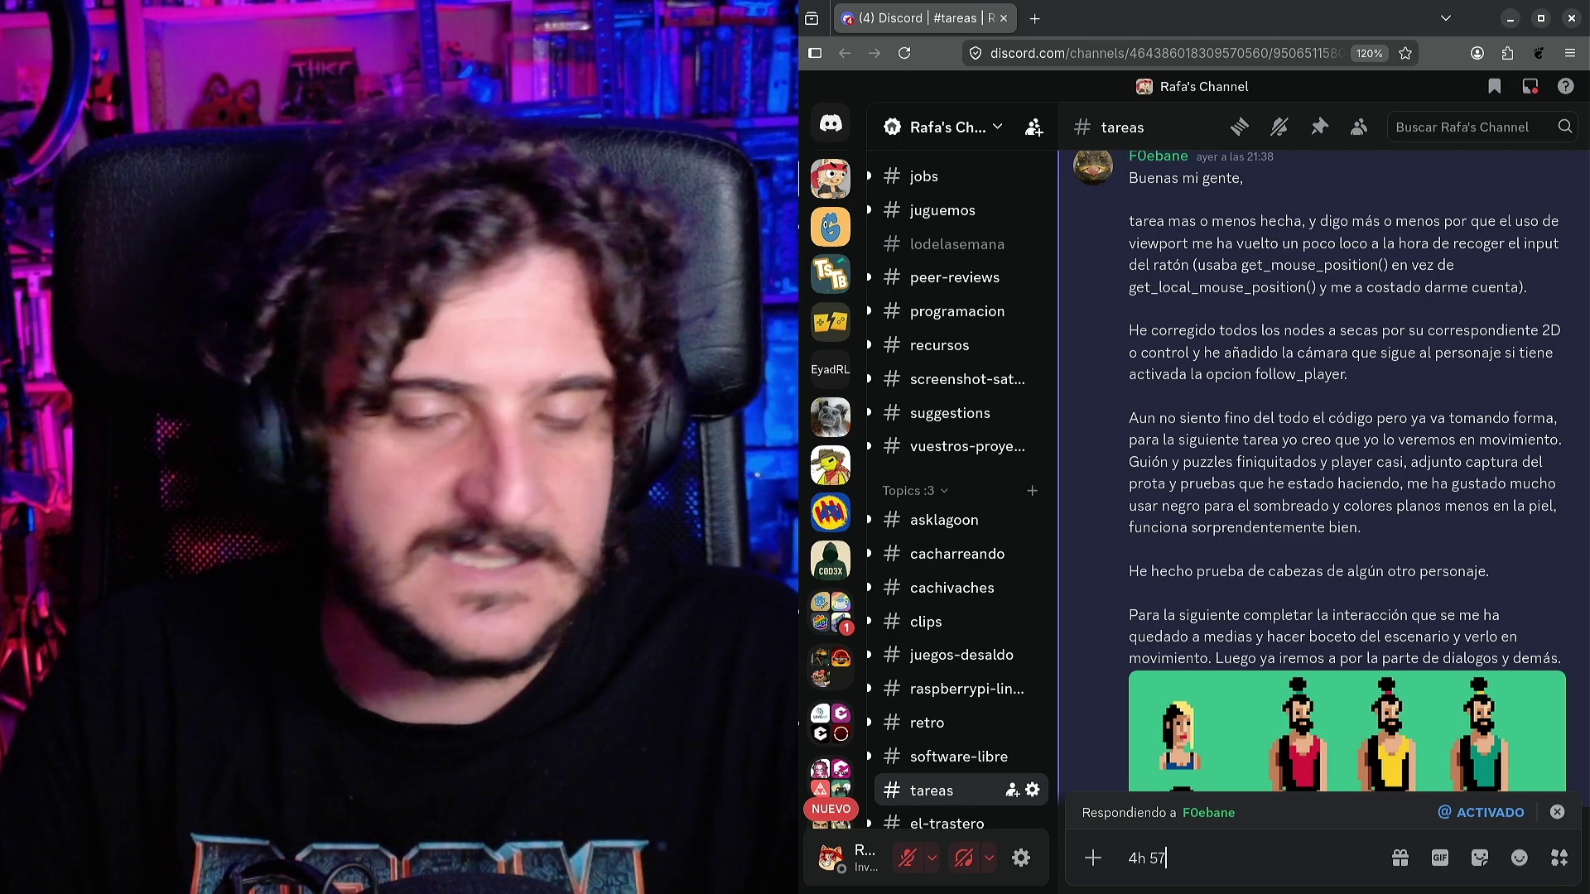
pyautogui.press('BackSpace')
pyautogui.write('6m')
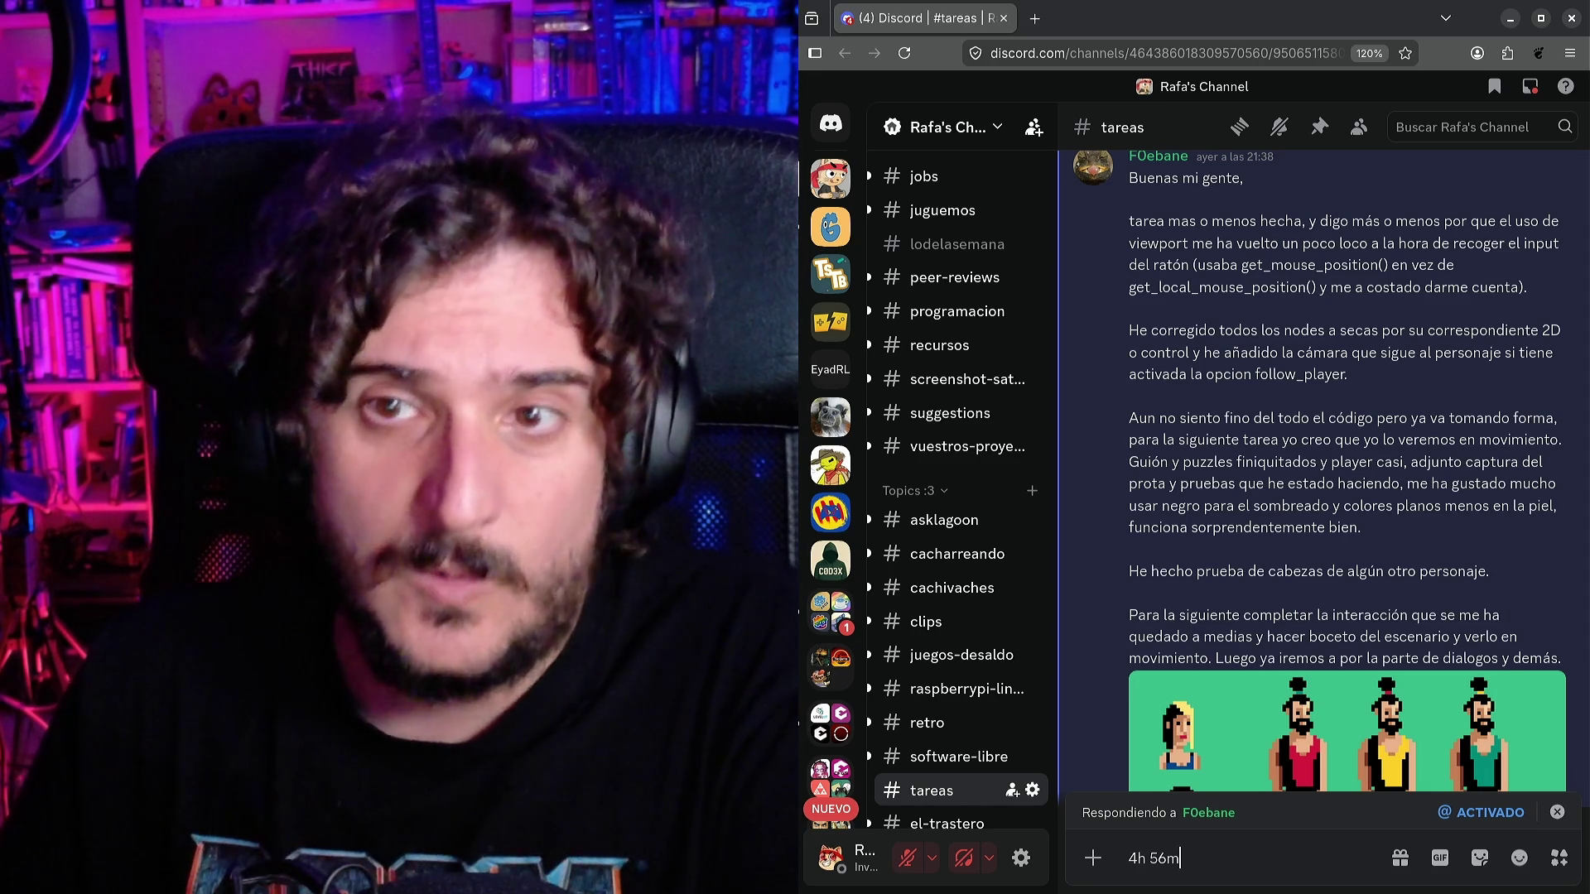
# Read the post's lines on mouse input, get_mouse_position() and get_local_mouse_position().
pyautogui.moveTo(1303, 242); pyautogui.dragTo(1526, 247)
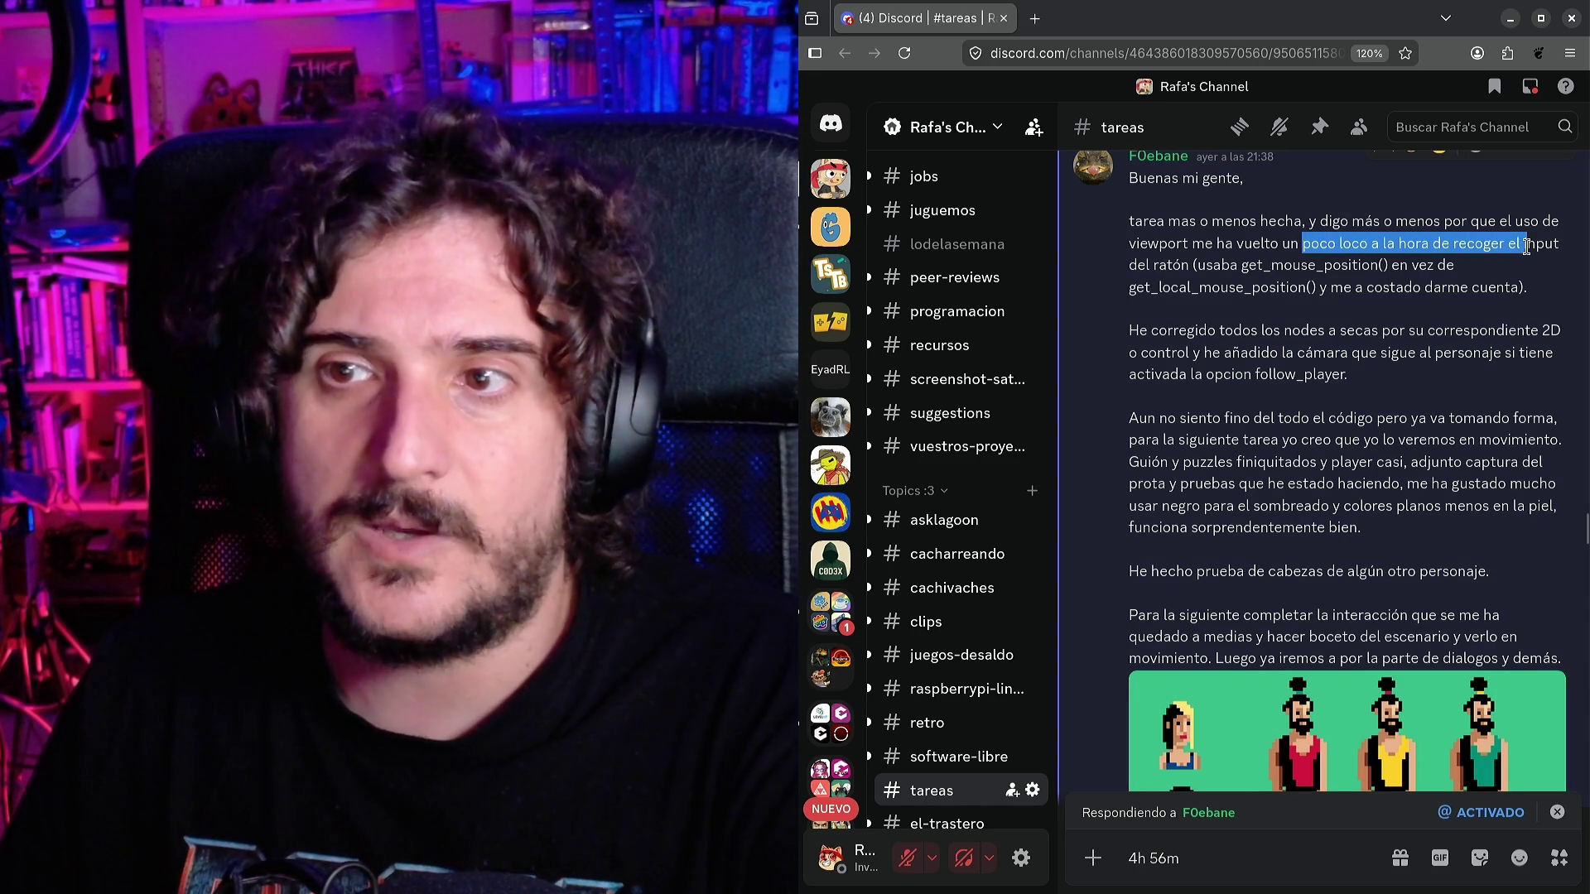
pyautogui.click(1337, 266)
pyautogui.moveTo(1169, 267); pyautogui.dragTo(1408, 276)
pyautogui.click(1146, 289)
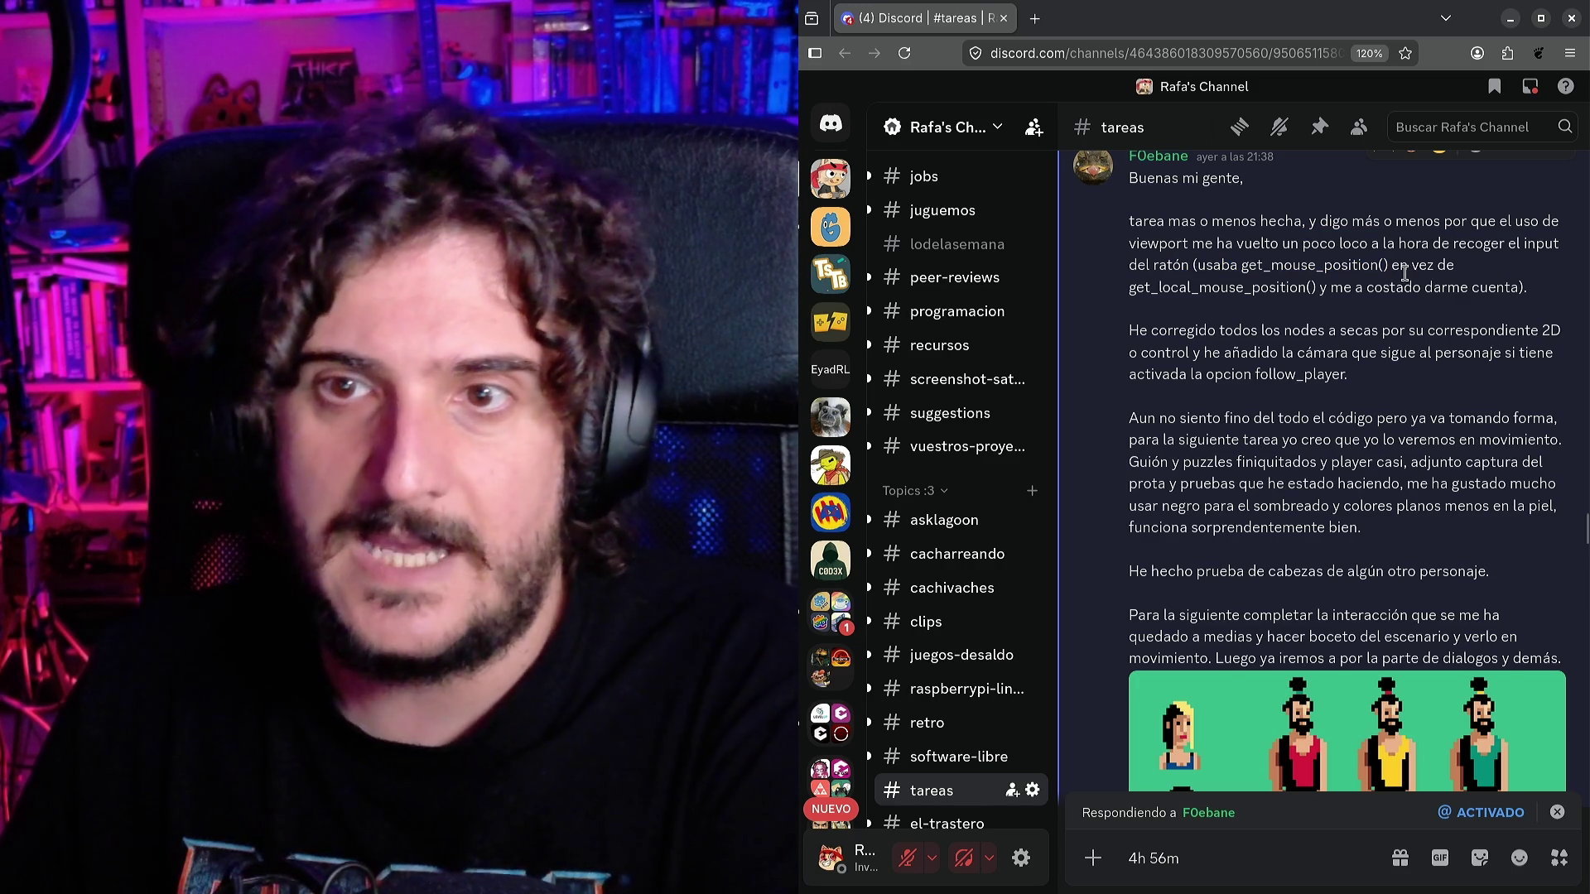
pyautogui.moveTo(1144, 287); pyautogui.dragTo(1502, 290)
pyautogui.click(1467, 318)
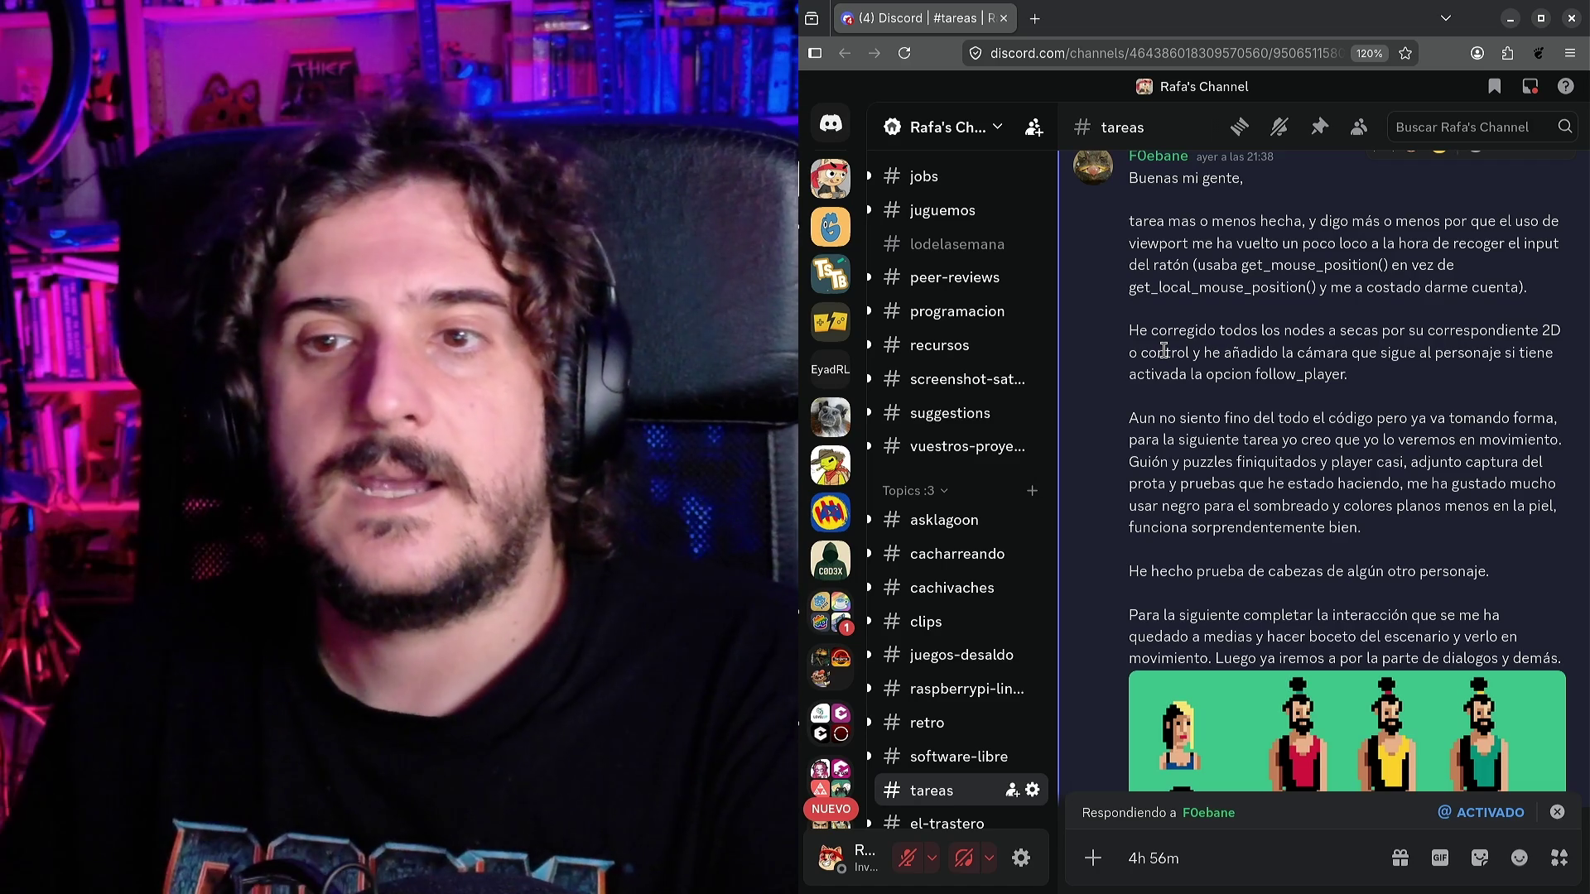
# Read on through the post's lines about the corrected nodes and the following camera.
pyautogui.moveTo(1166, 331); pyautogui.dragTo(1338, 329)
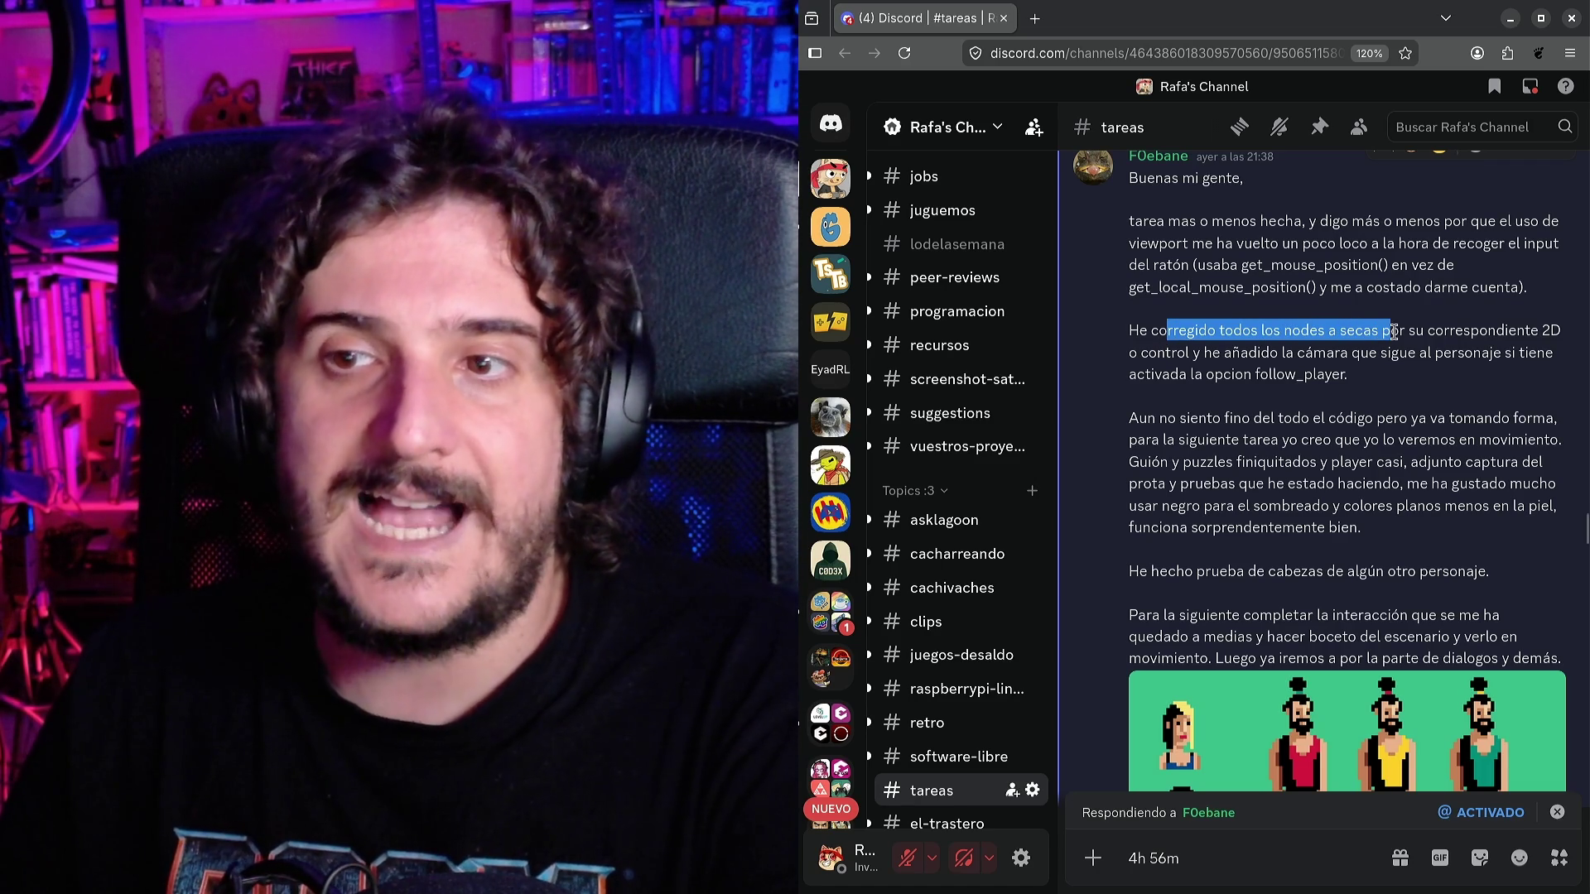
pyautogui.click(1435, 332)
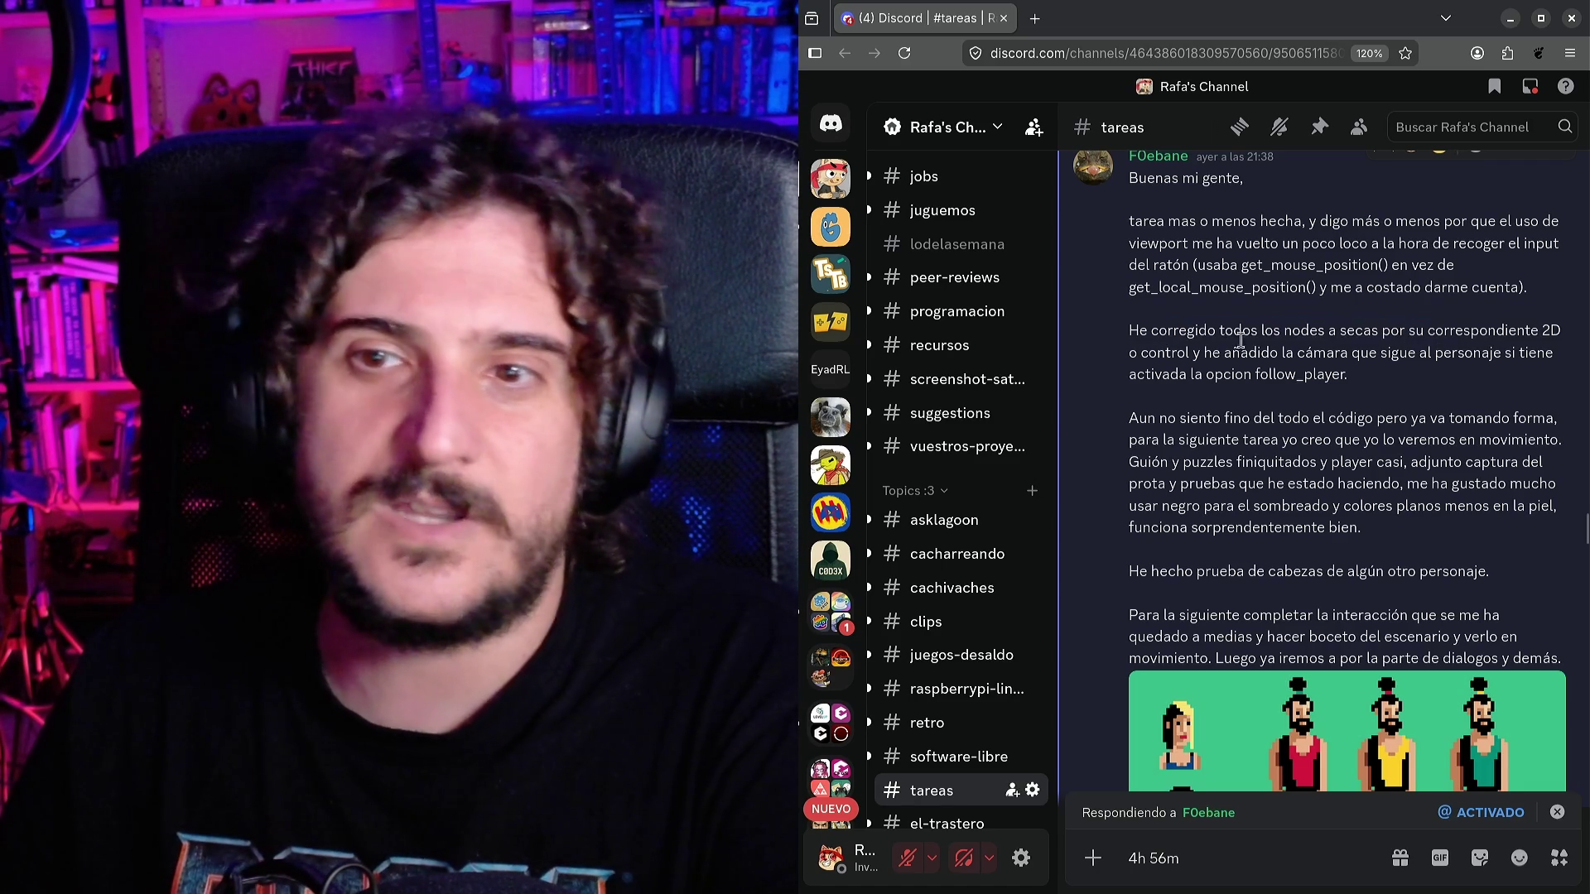
pyautogui.moveTo(1266, 332); pyautogui.dragTo(1451, 338)
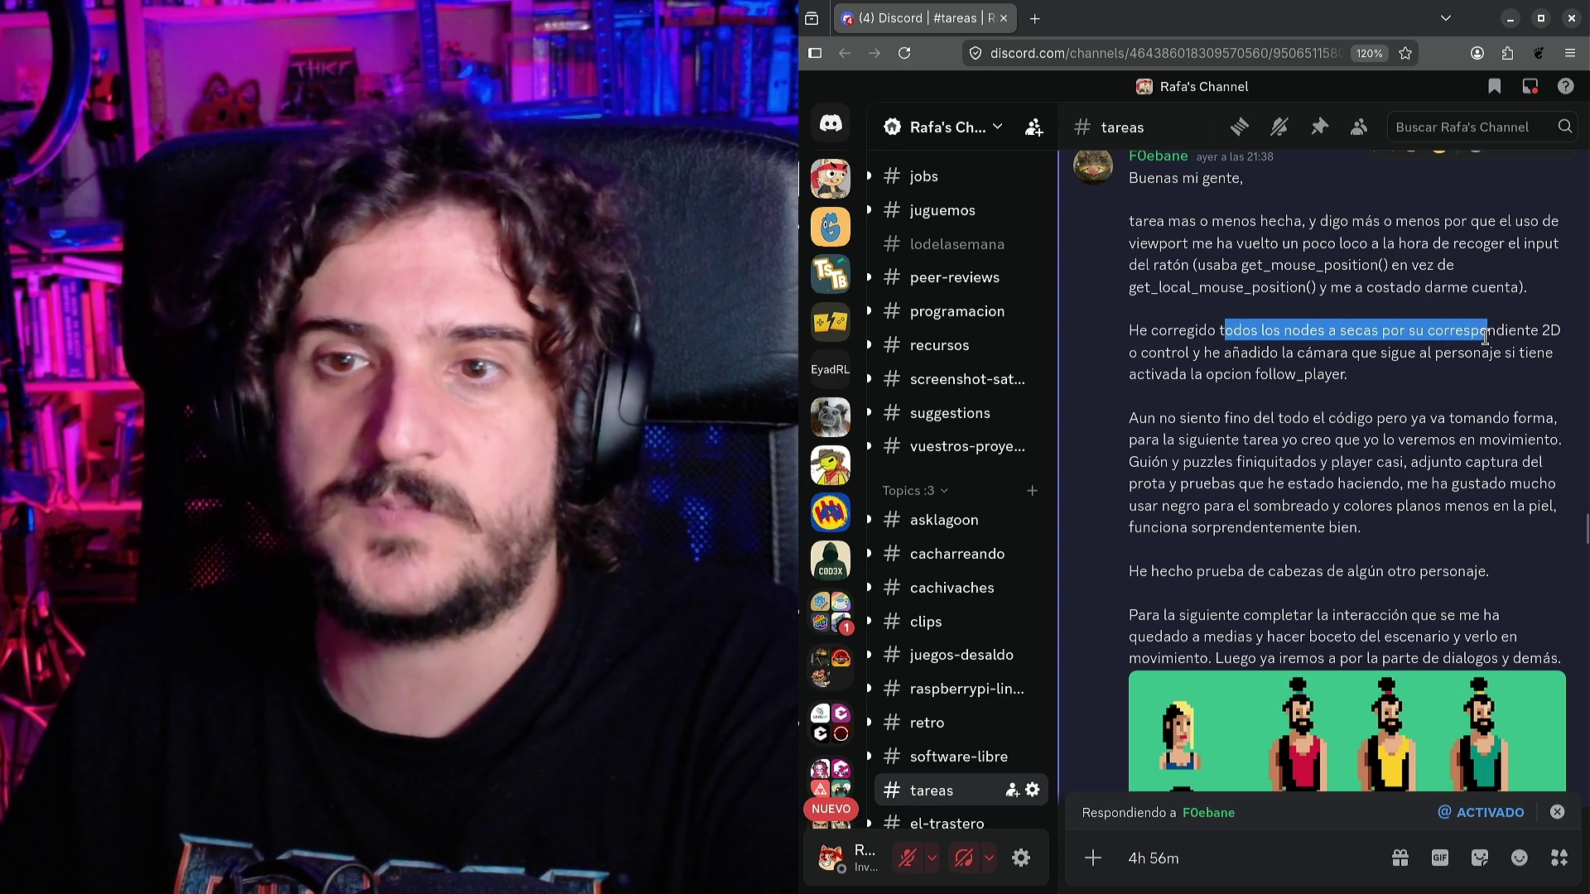
pyautogui.click(1485, 336)
pyautogui.moveTo(1135, 356); pyautogui.dragTo(1528, 356)
pyautogui.click(1506, 358)
pyautogui.moveTo(1145, 374); pyautogui.dragTo(1345, 374)
pyautogui.scroll(-1, 1279, 406)
pyautogui.scroll(-1, 1280, 407)
pyautogui.moveTo(1163, 326); pyautogui.dragTo(1276, 337)
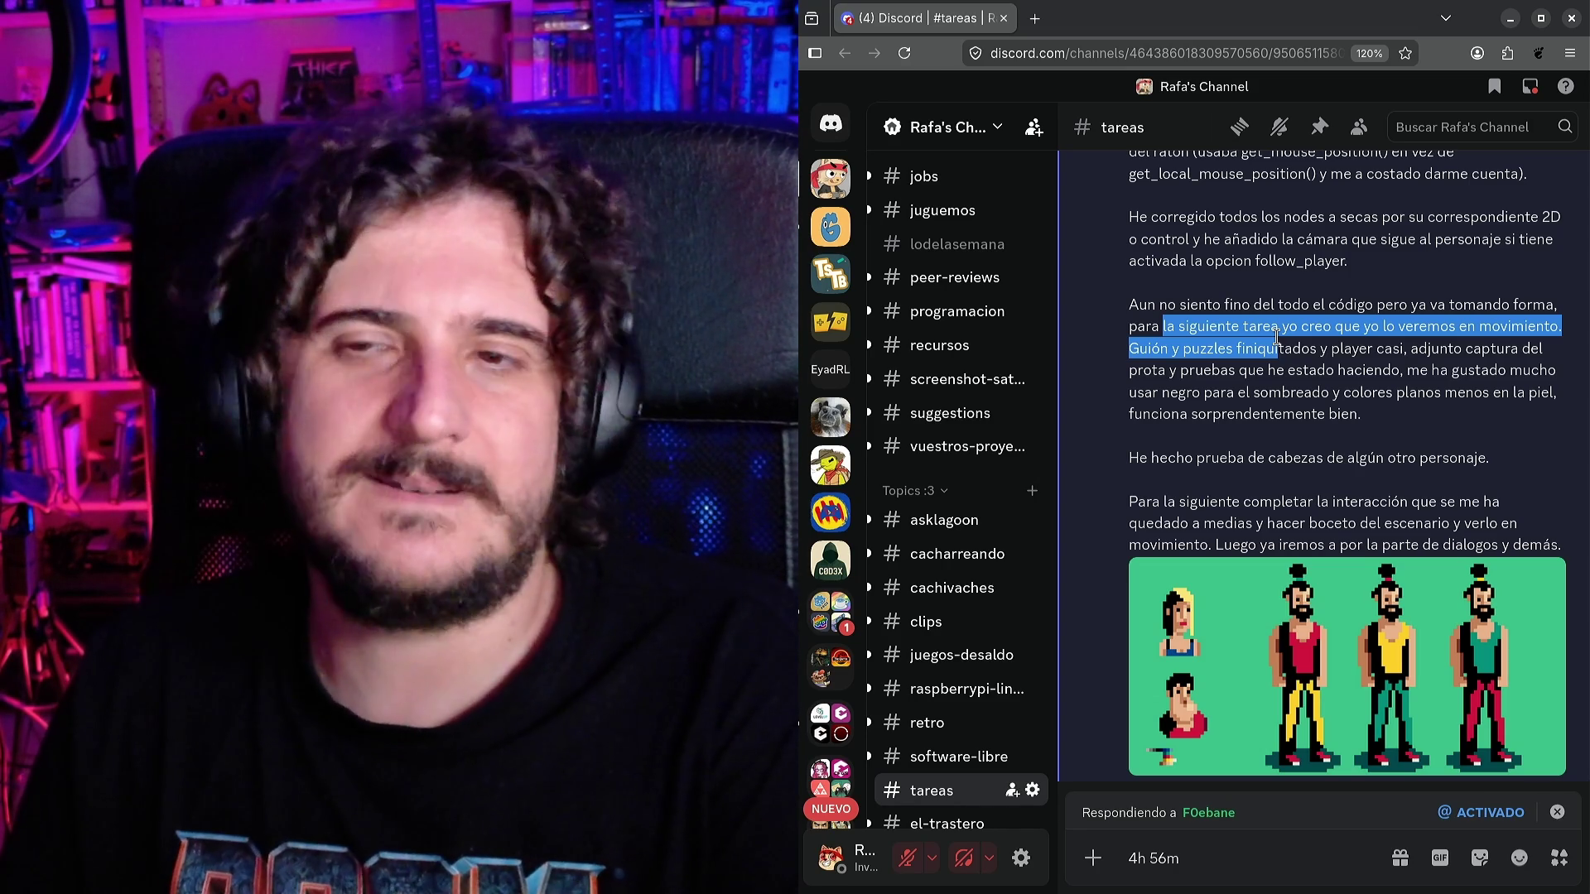
pyautogui.click(1163, 328)
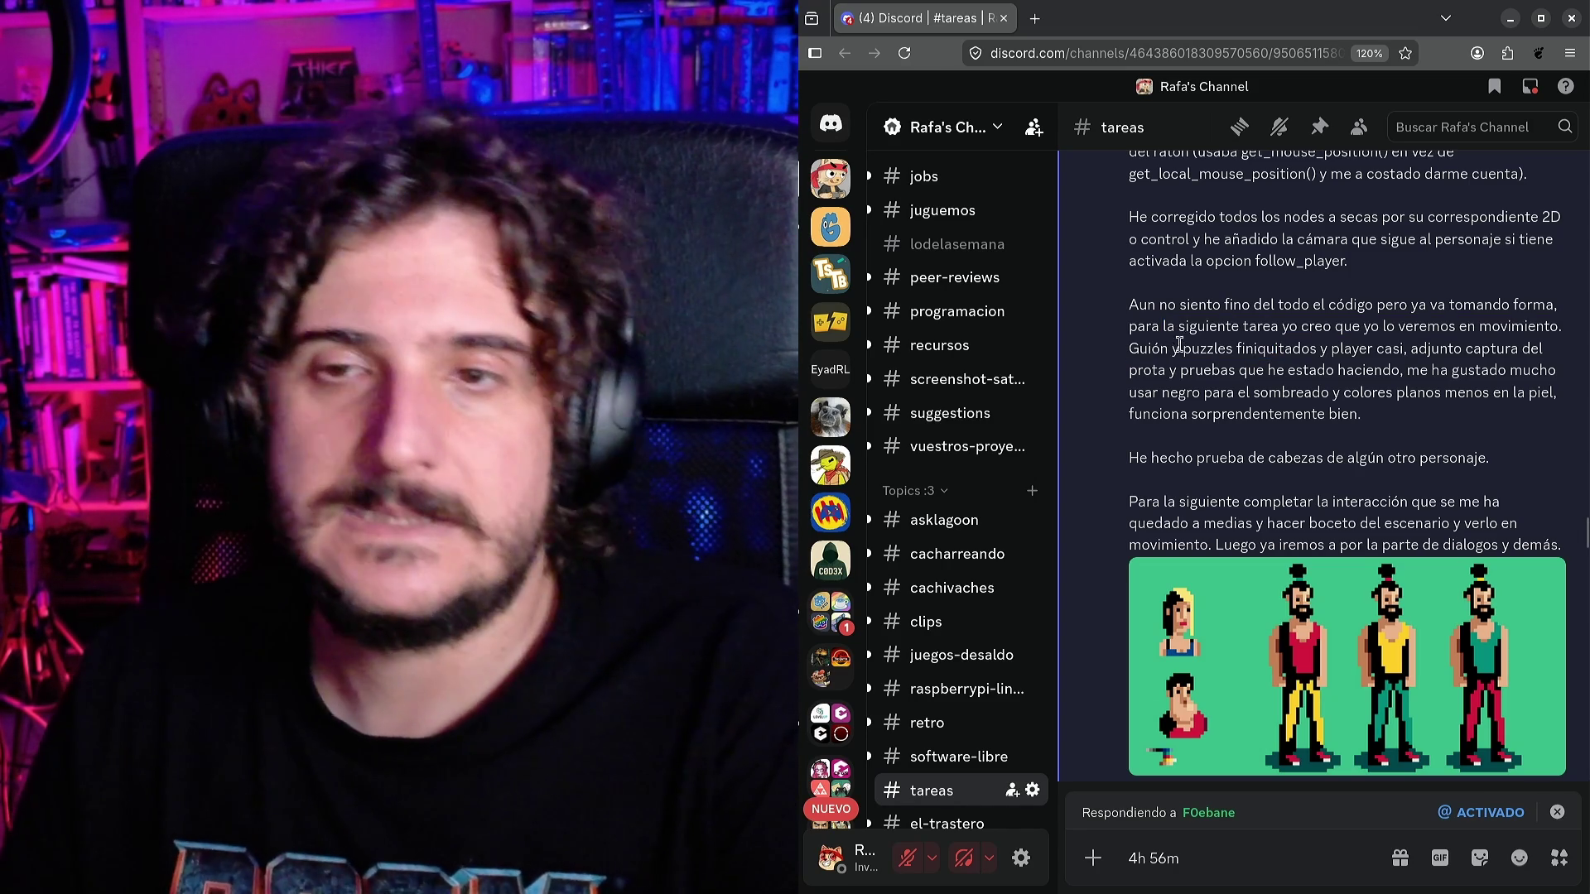
pyautogui.moveTo(1162, 328); pyautogui.dragTo(1230, 347)
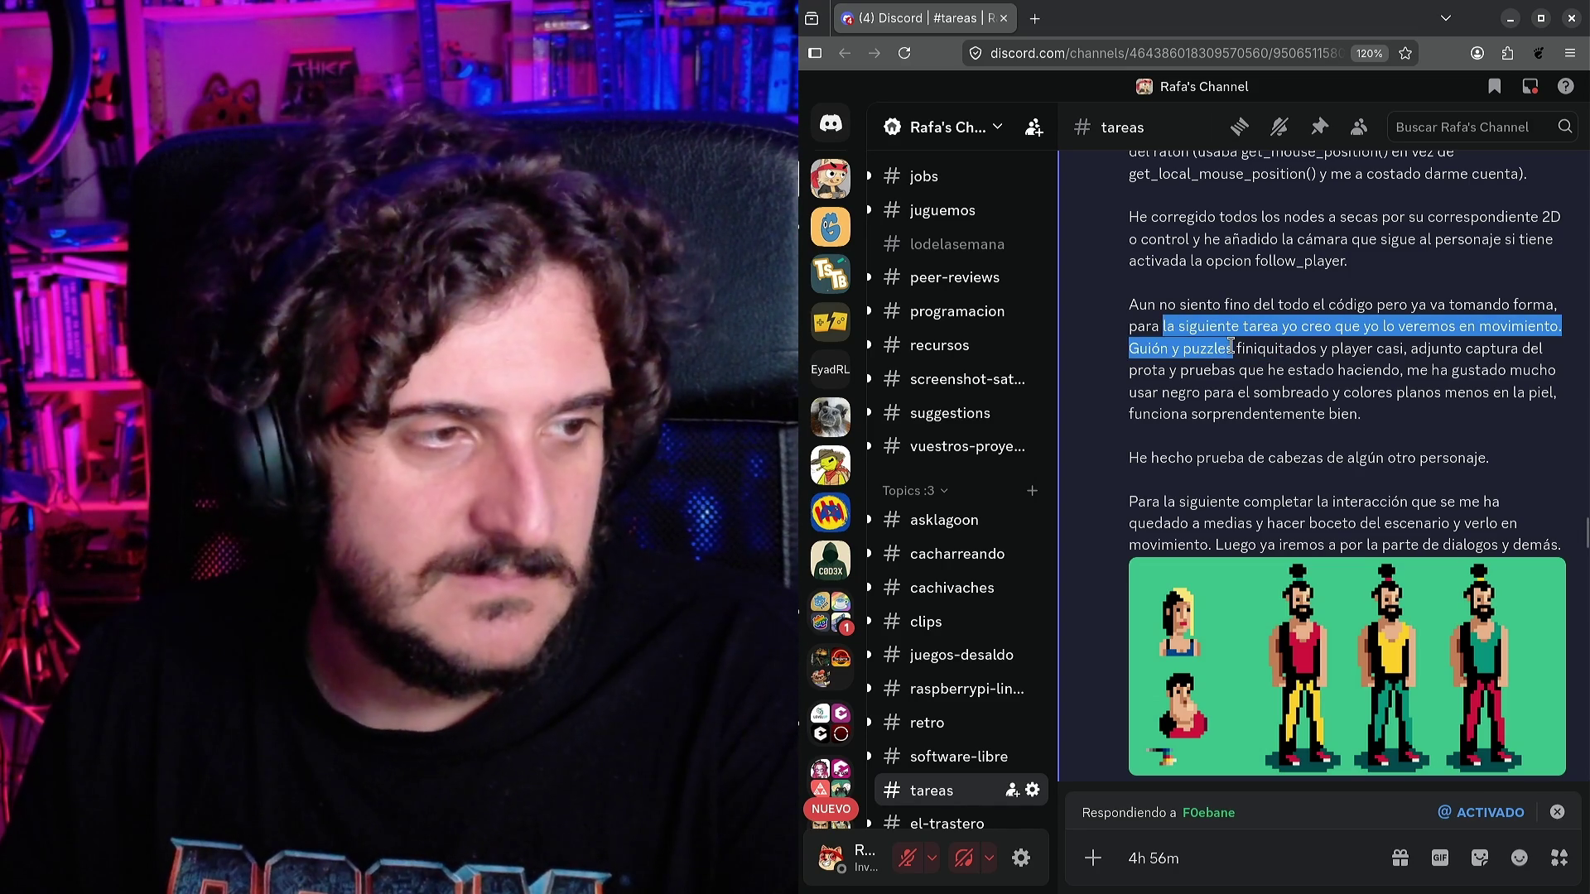
pyautogui.click(1234, 346)
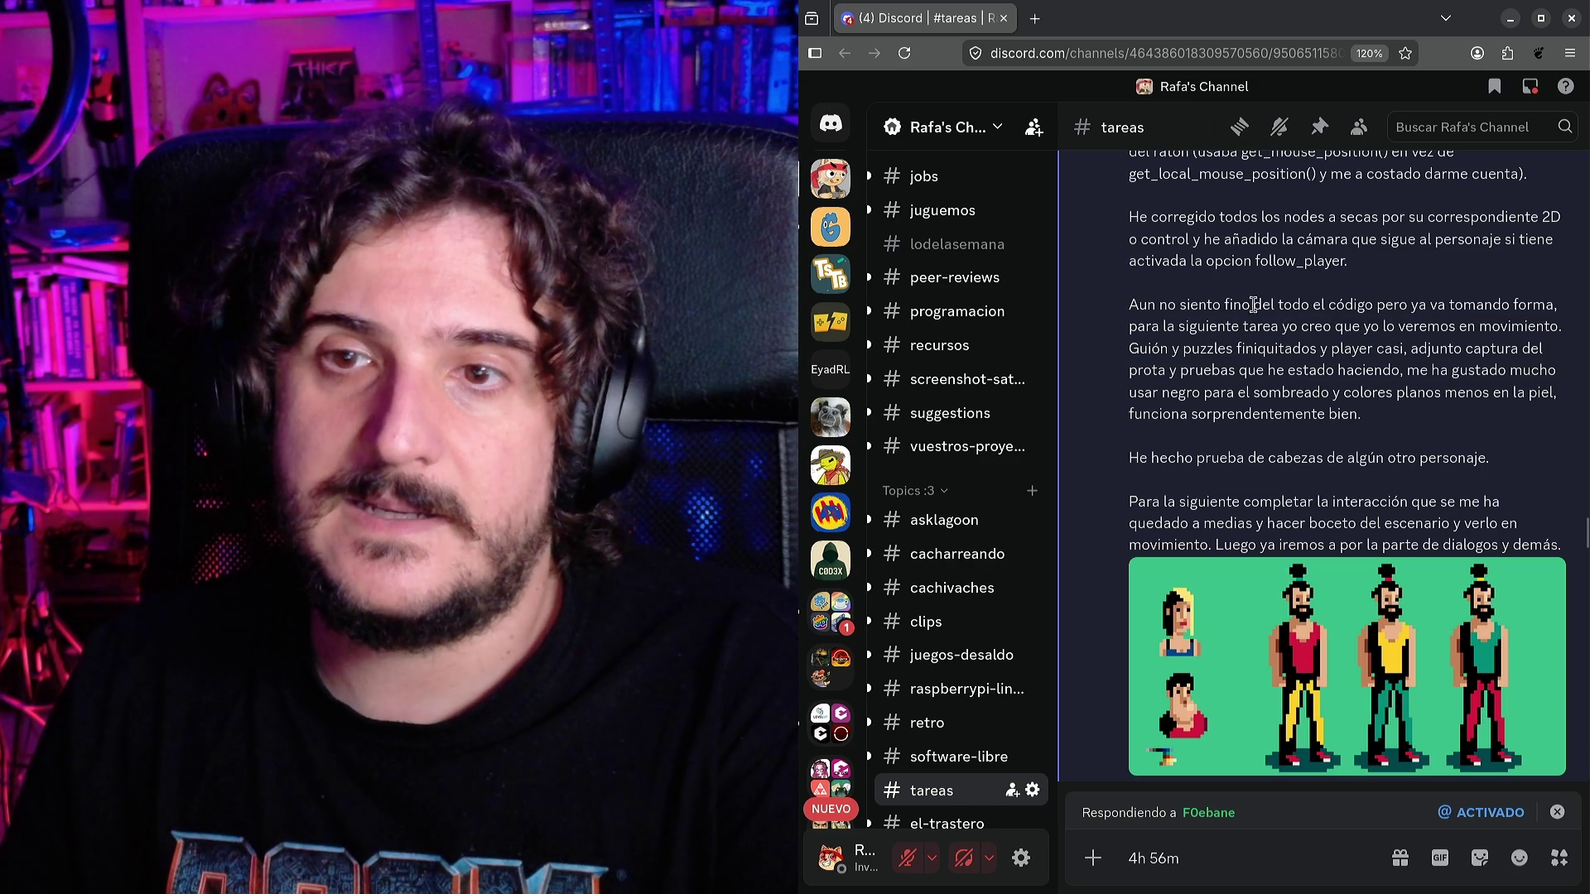
pyautogui.moveTo(1146, 304); pyautogui.dragTo(1322, 304)
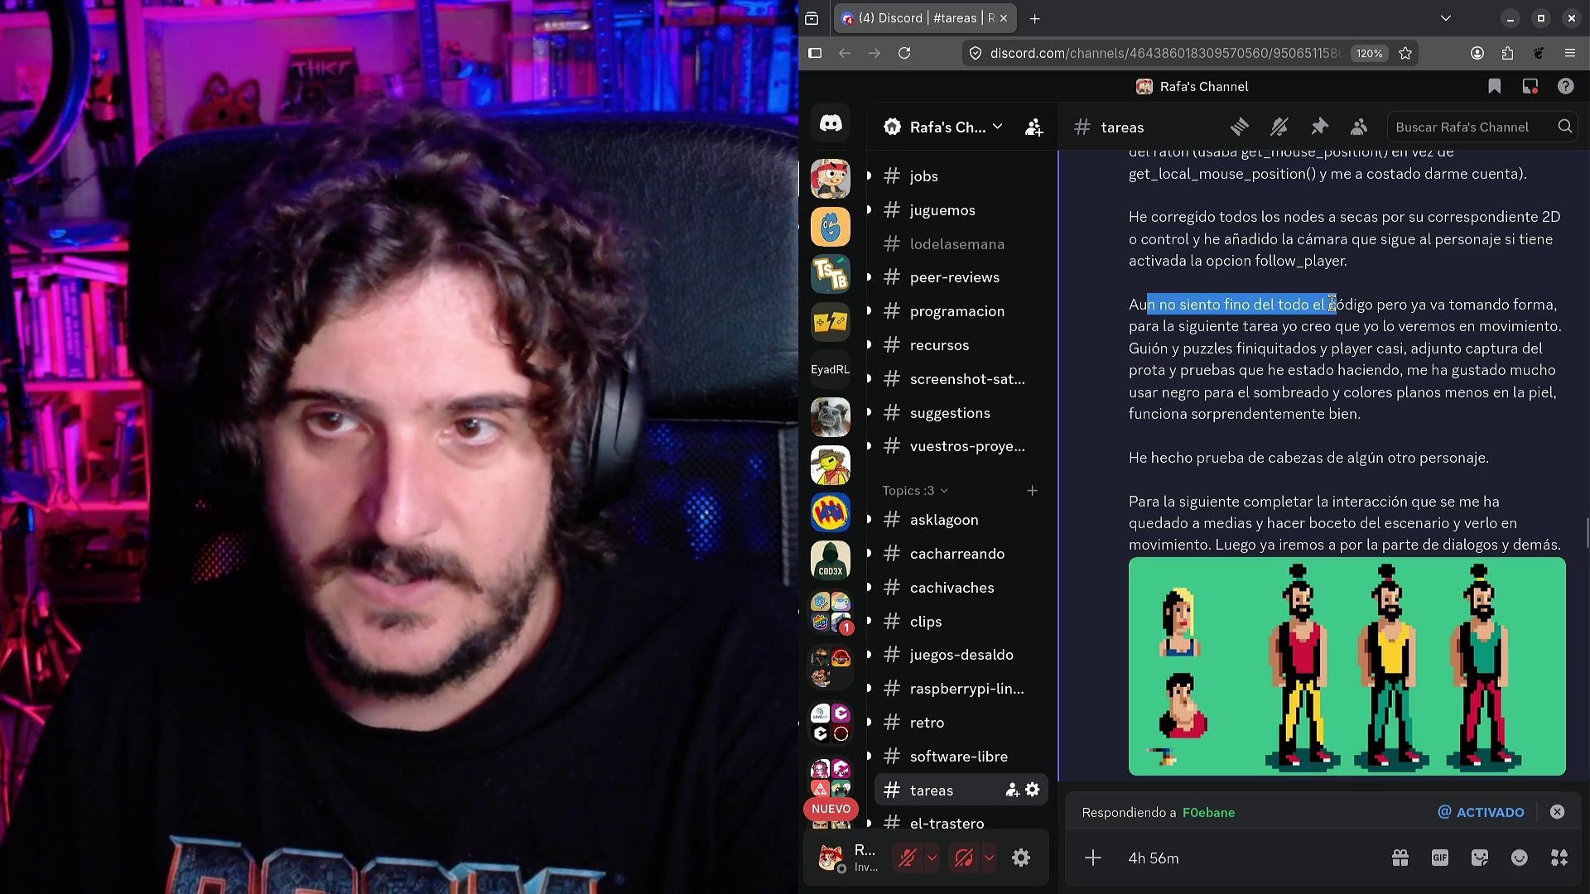
pyautogui.click(1332, 304)
pyautogui.moveTo(1190, 304); pyautogui.dragTo(1520, 303)
pyautogui.click(1305, 318)
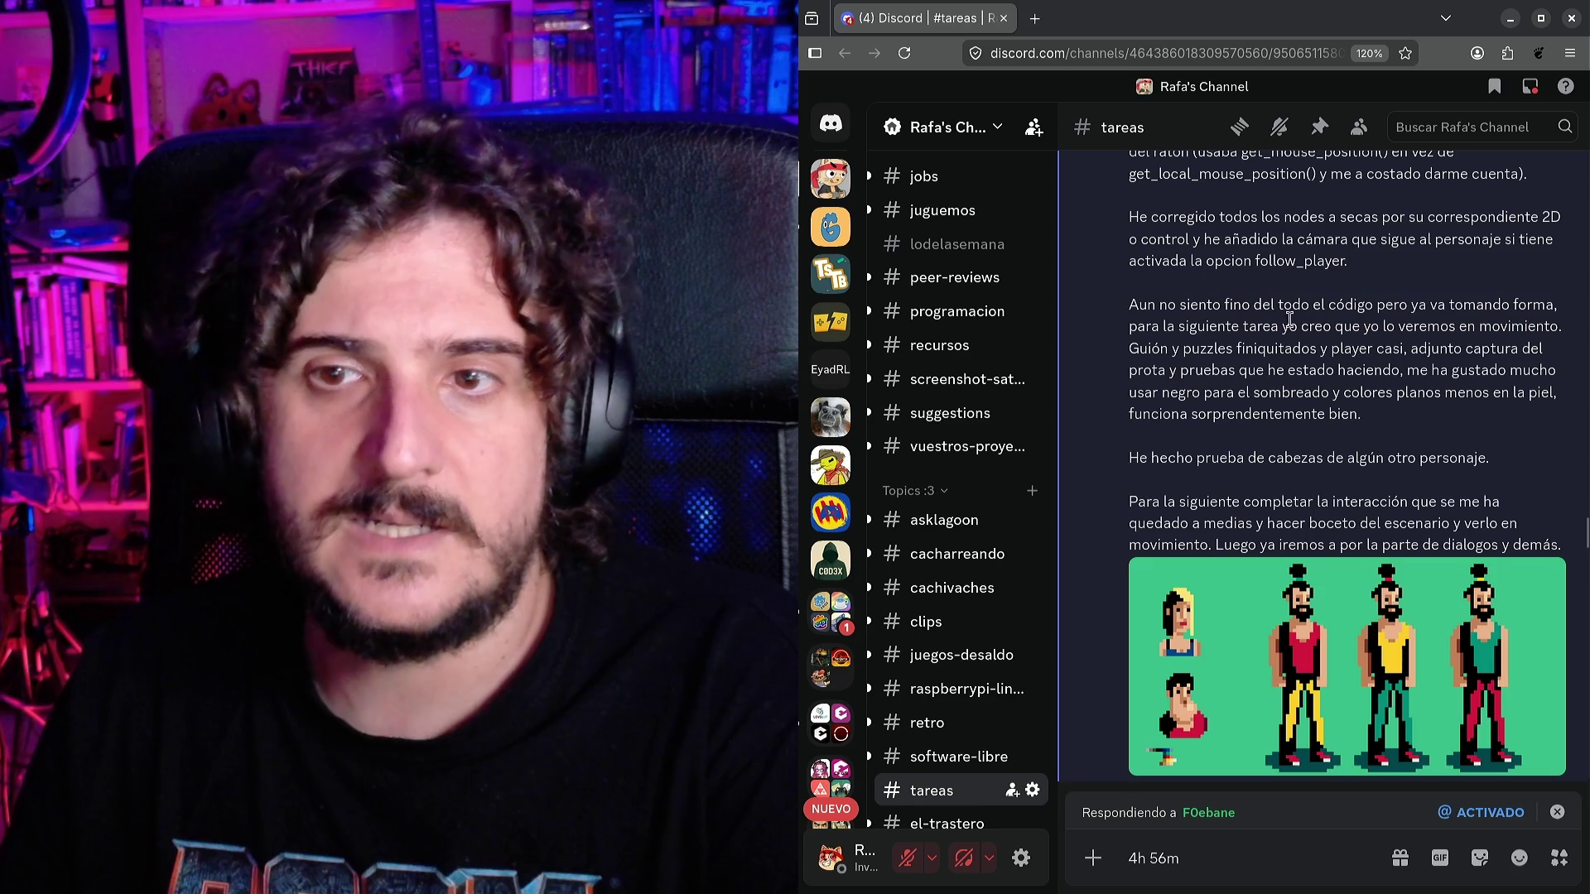
pyautogui.moveTo(1146, 328); pyautogui.dragTo(1544, 329)
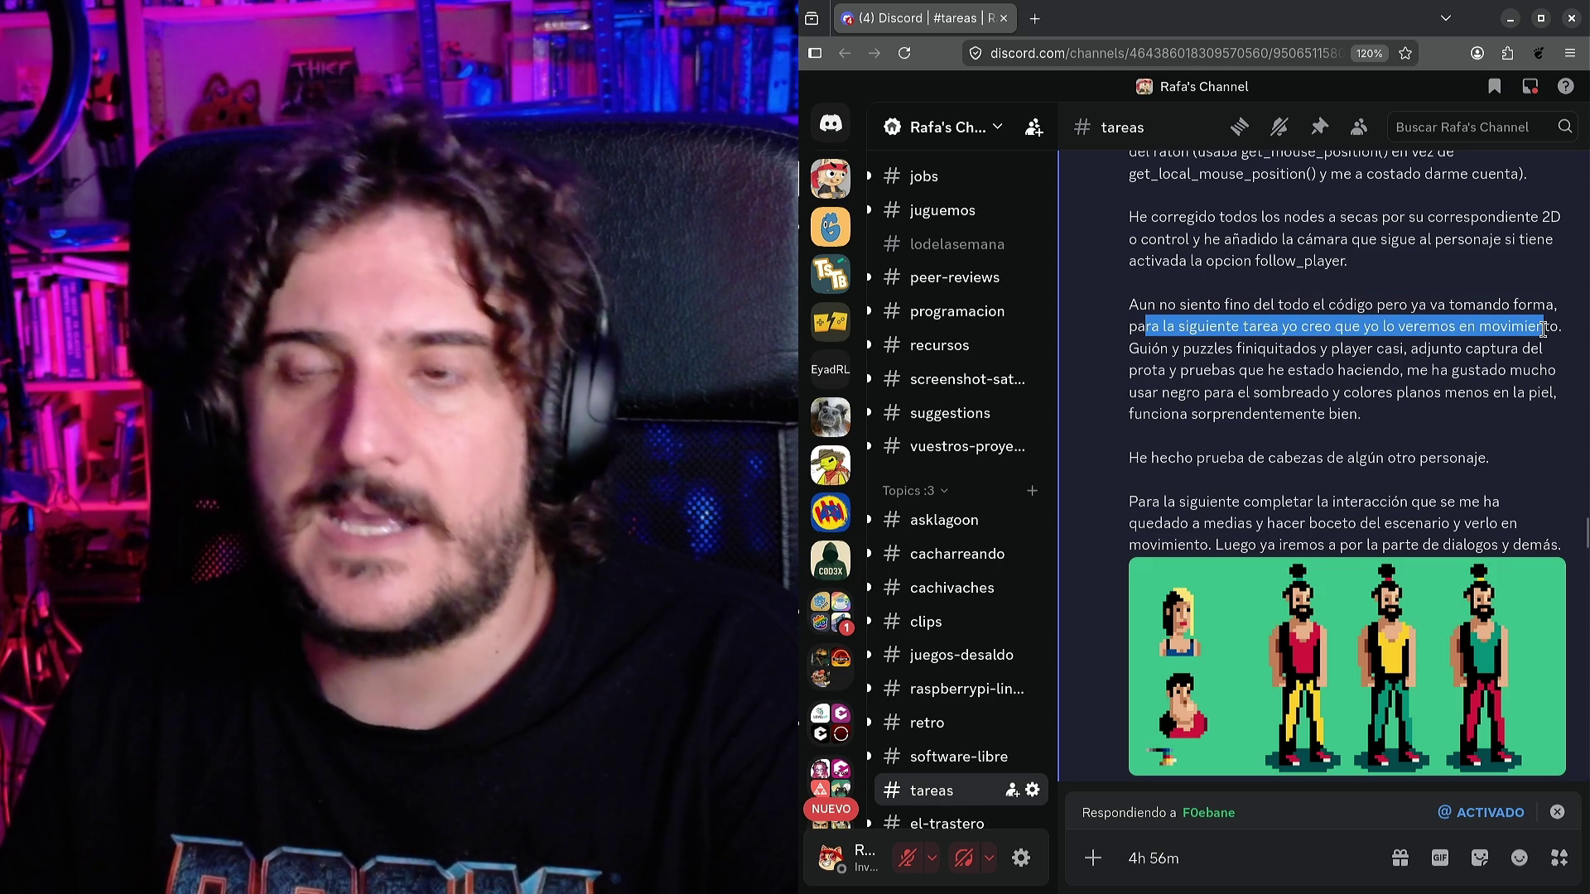
pyautogui.click(1400, 336)
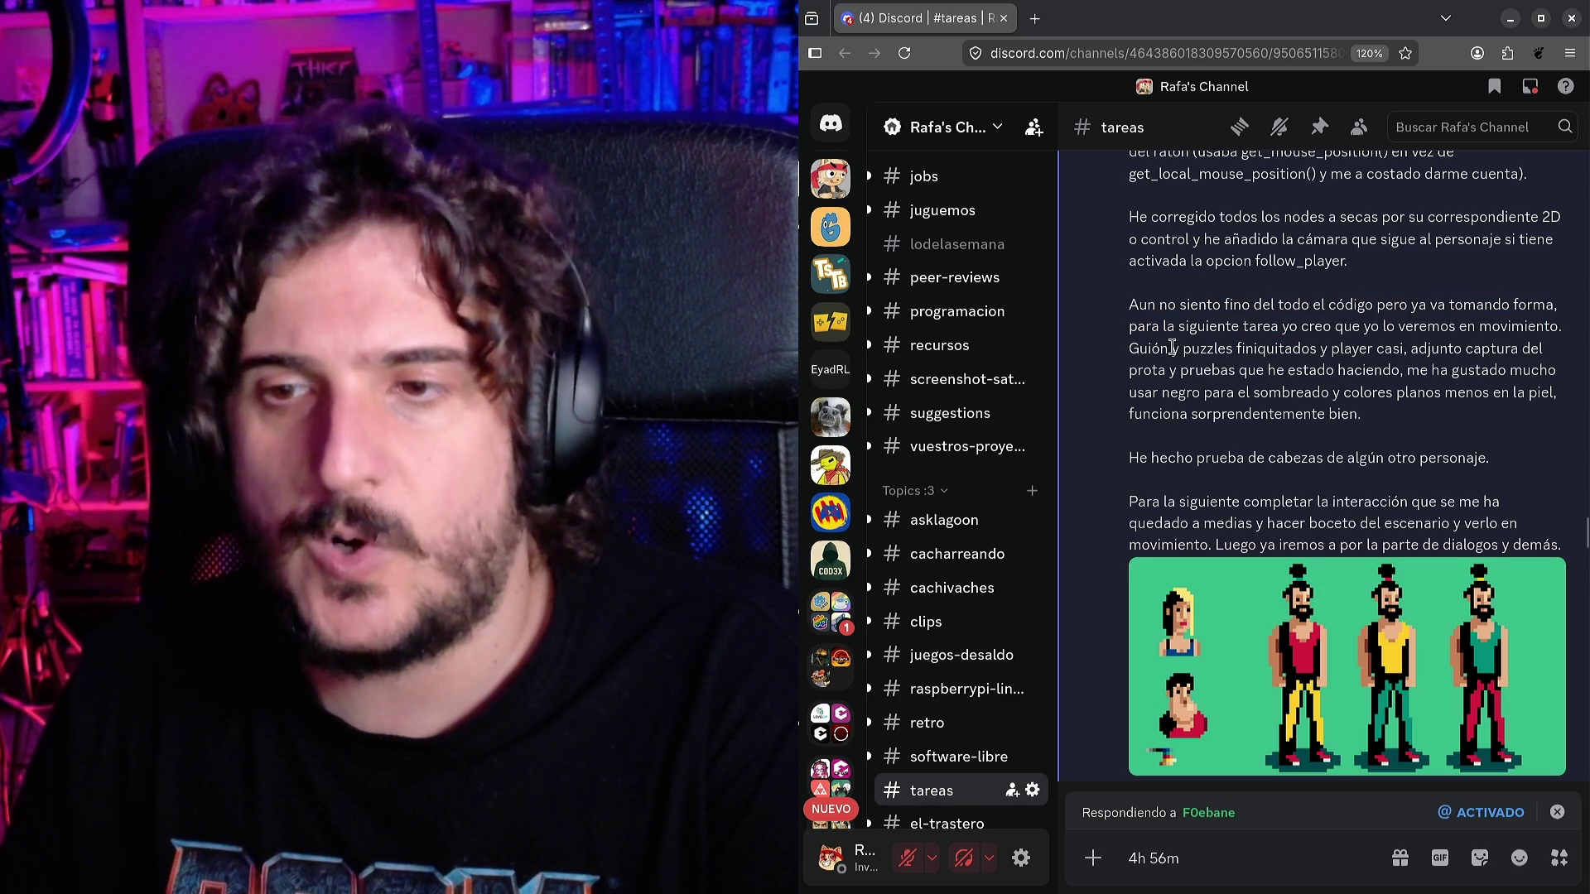
# Read the post's notes on the attached screenshot, tests, black shading and skin colours.
pyautogui.scroll(-1, 1283, 705)
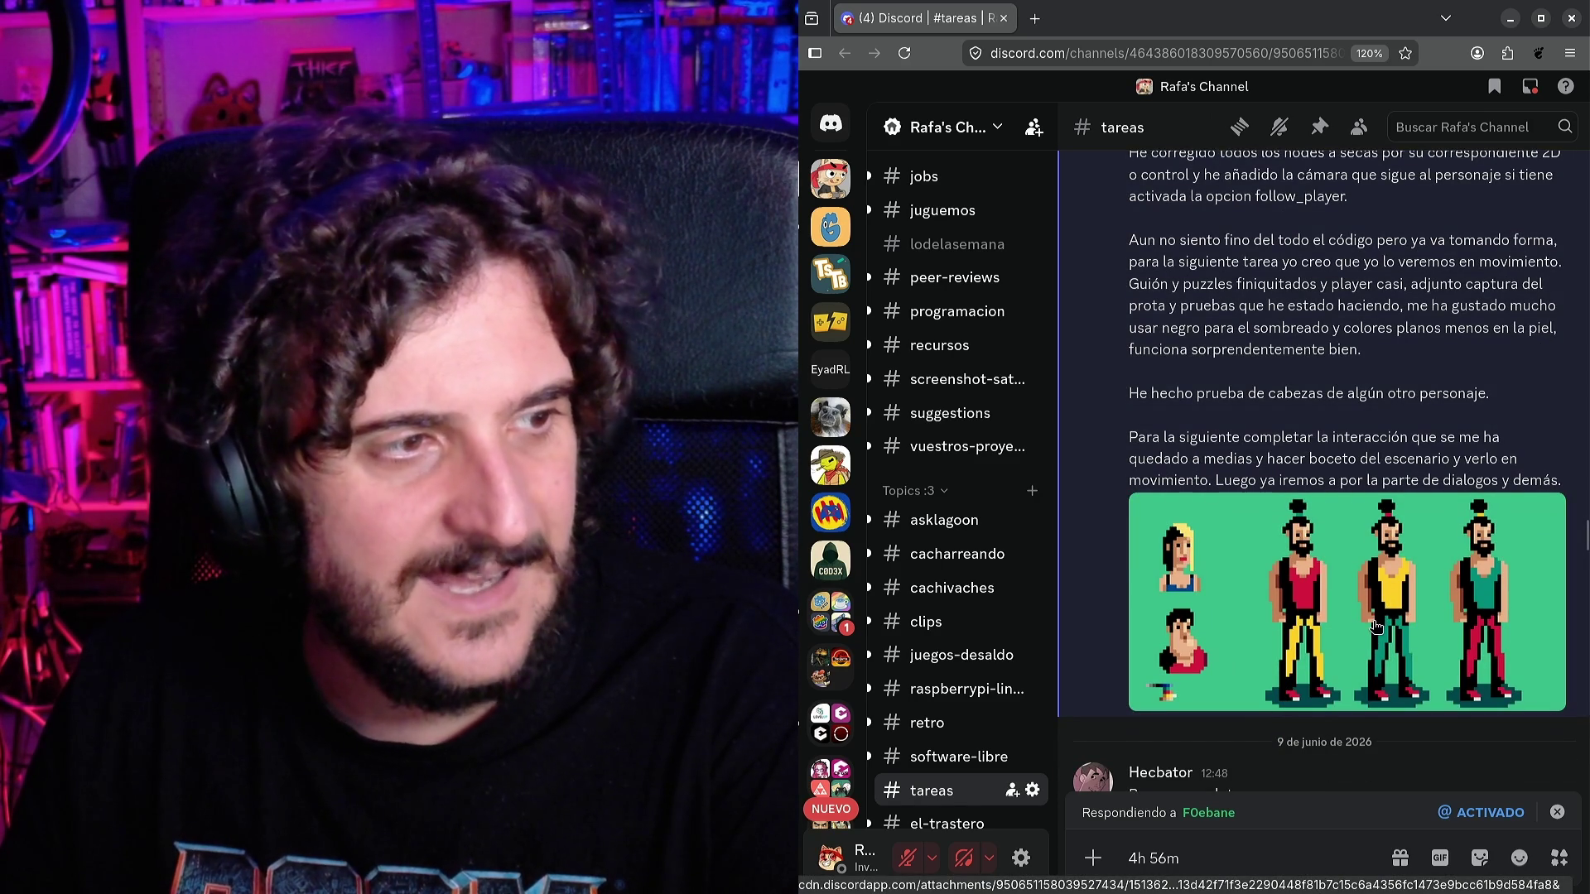
pyautogui.scroll(1, 1374, 627)
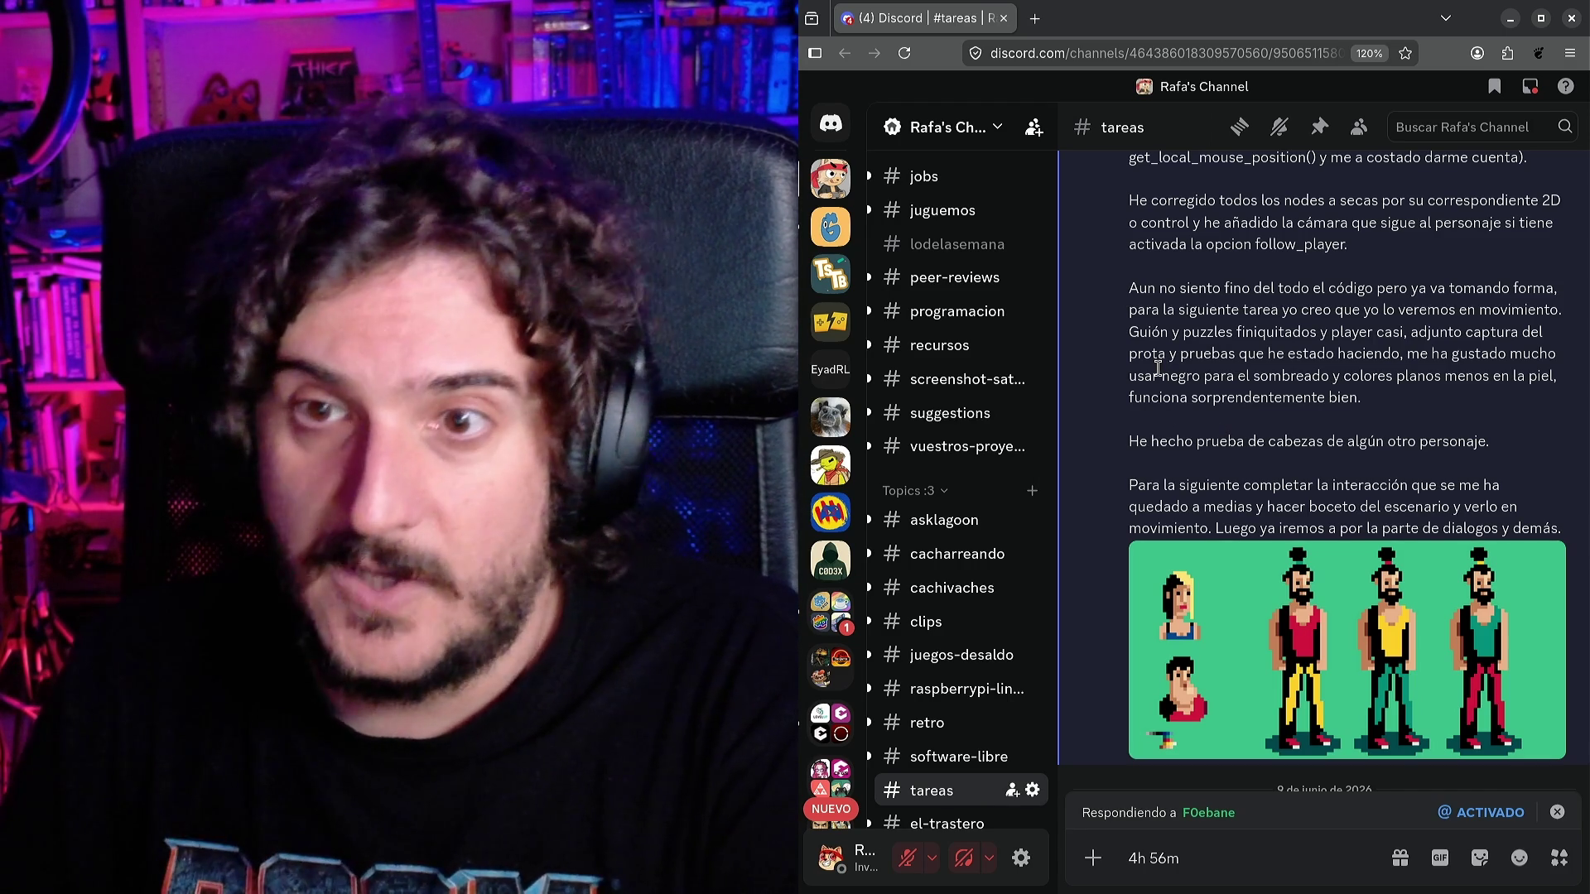
pyautogui.moveTo(1174, 354)
pyautogui.mouseDown()
pyautogui.moveTo(1329, 331)
pyautogui.moveTo(1403, 334)
pyautogui.moveTo(1408, 352)
pyautogui.mouseUp()
pyautogui.click(1350, 332)
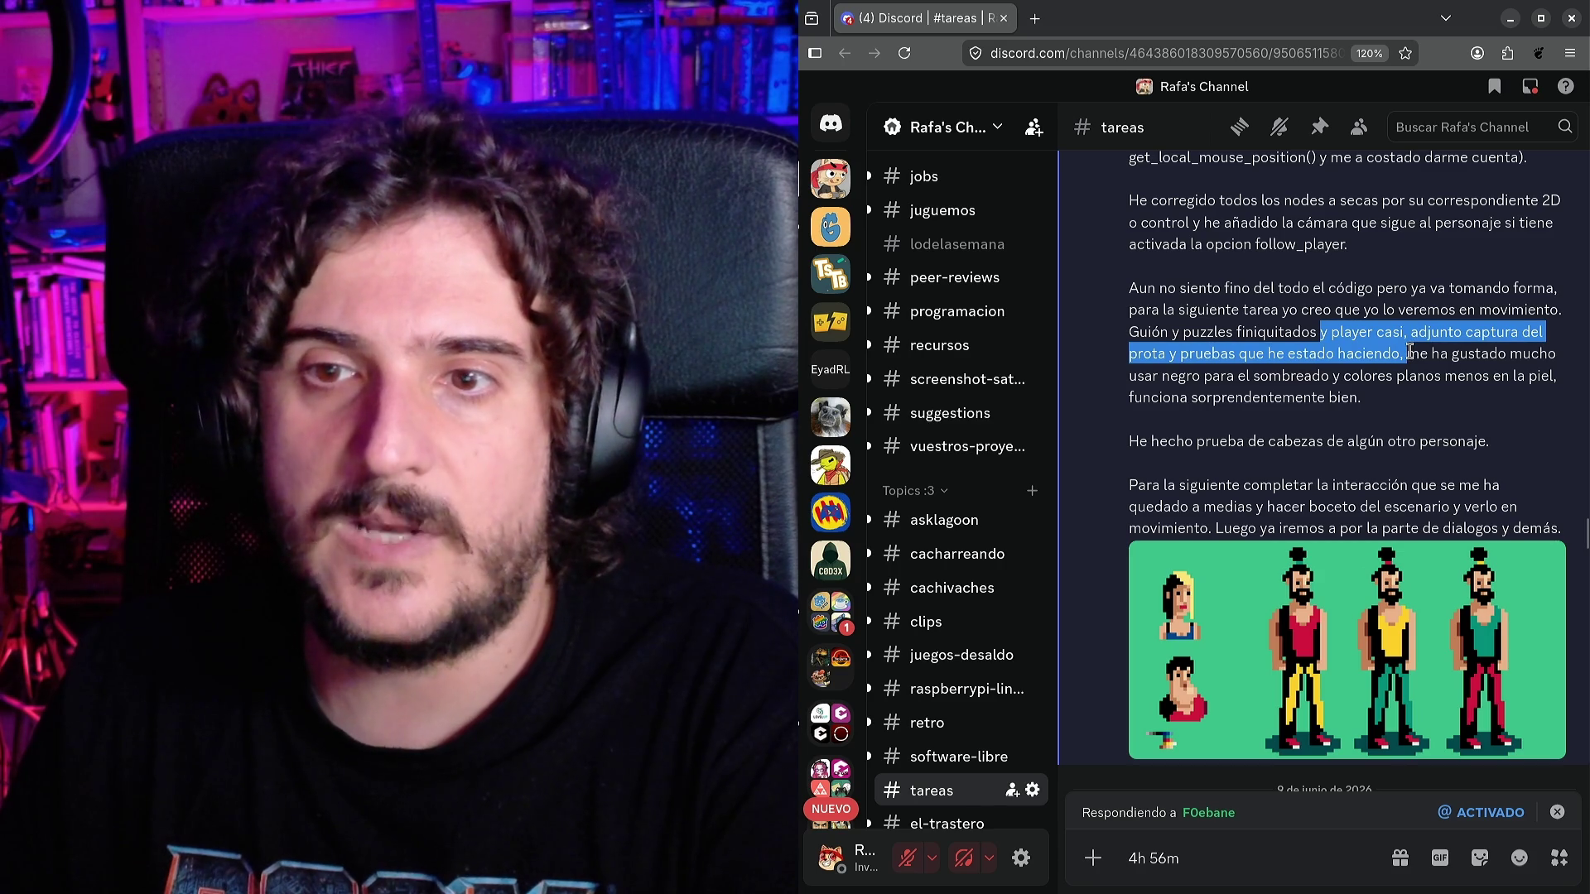
pyautogui.moveTo(1307, 354); pyautogui.dragTo(1441, 354)
pyautogui.click(1182, 362)
pyautogui.moveTo(1162, 375); pyautogui.dragTo(1322, 373)
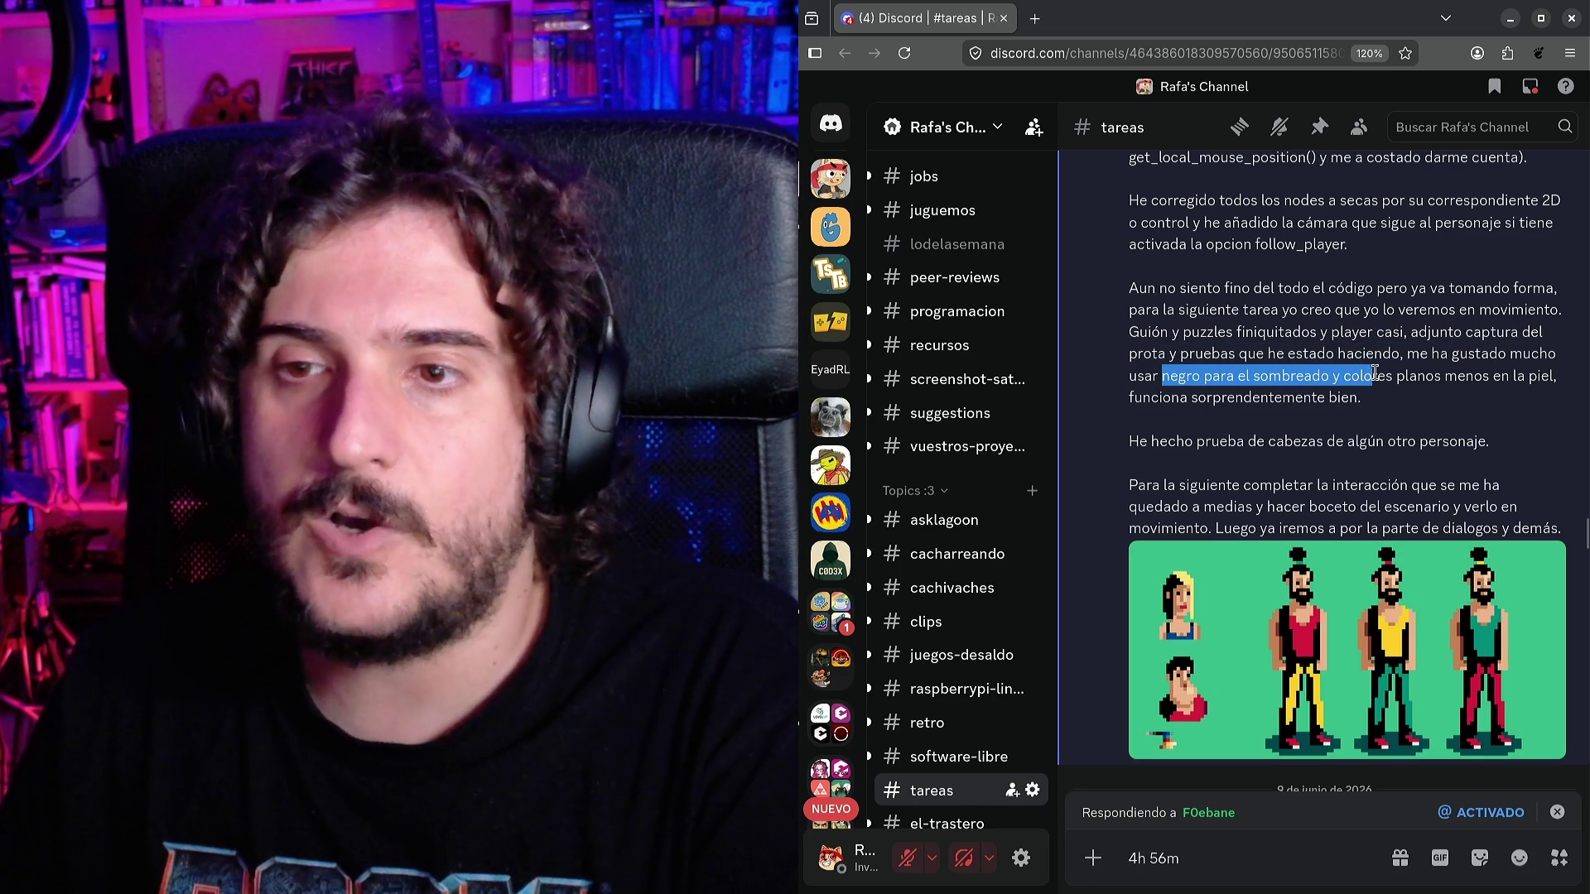
pyautogui.moveTo(1506, 373); pyautogui.dragTo(1542, 372)
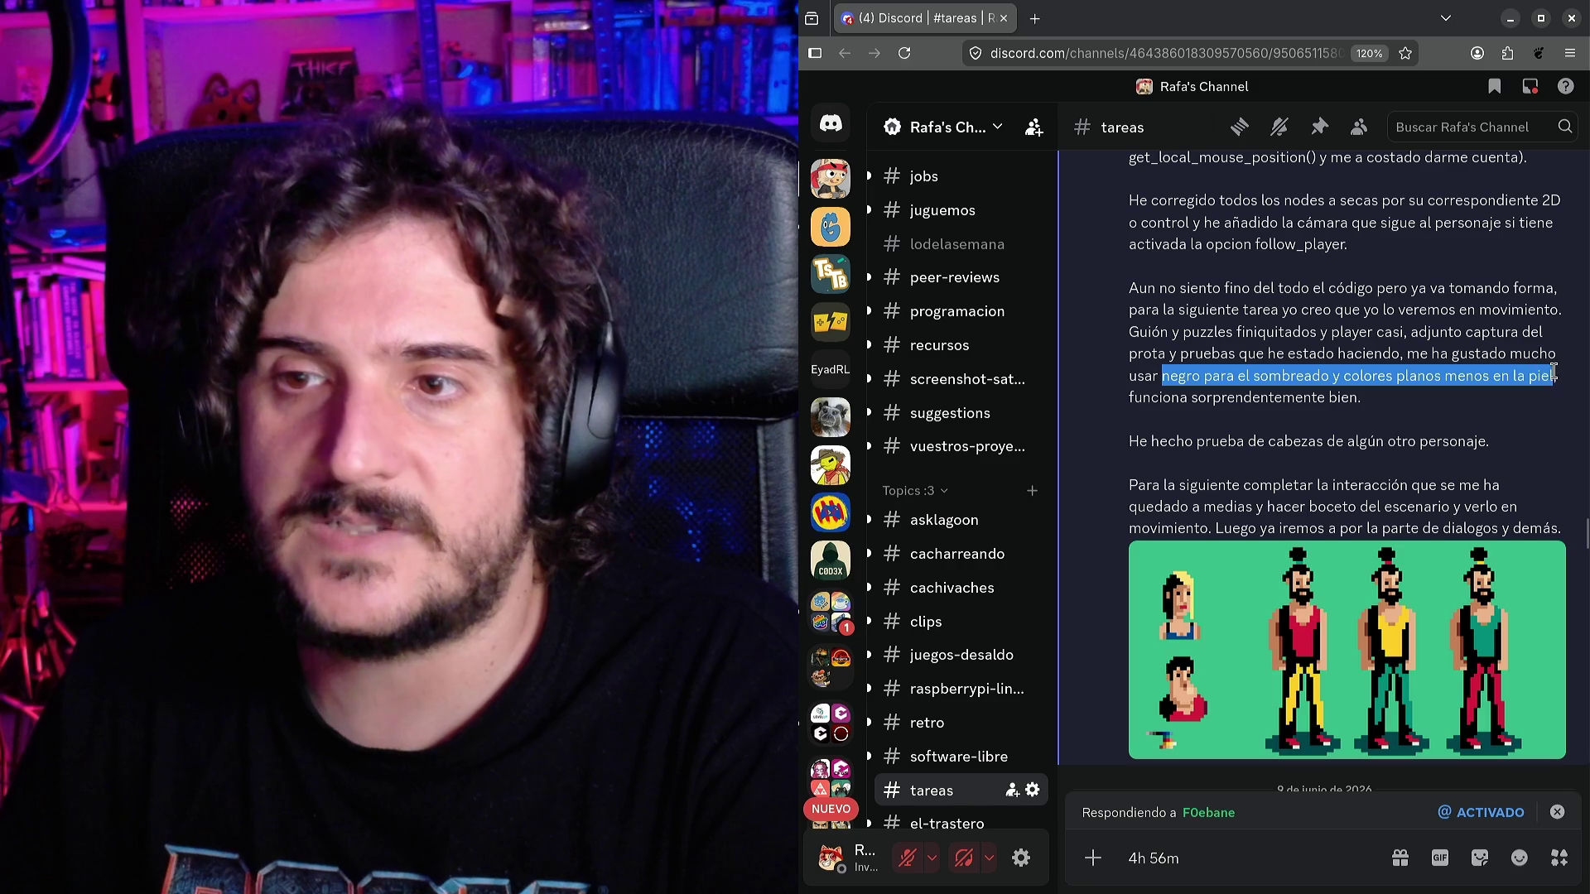
pyautogui.click(1541, 373)
pyautogui.moveTo(1130, 400); pyautogui.dragTo(1321, 397)
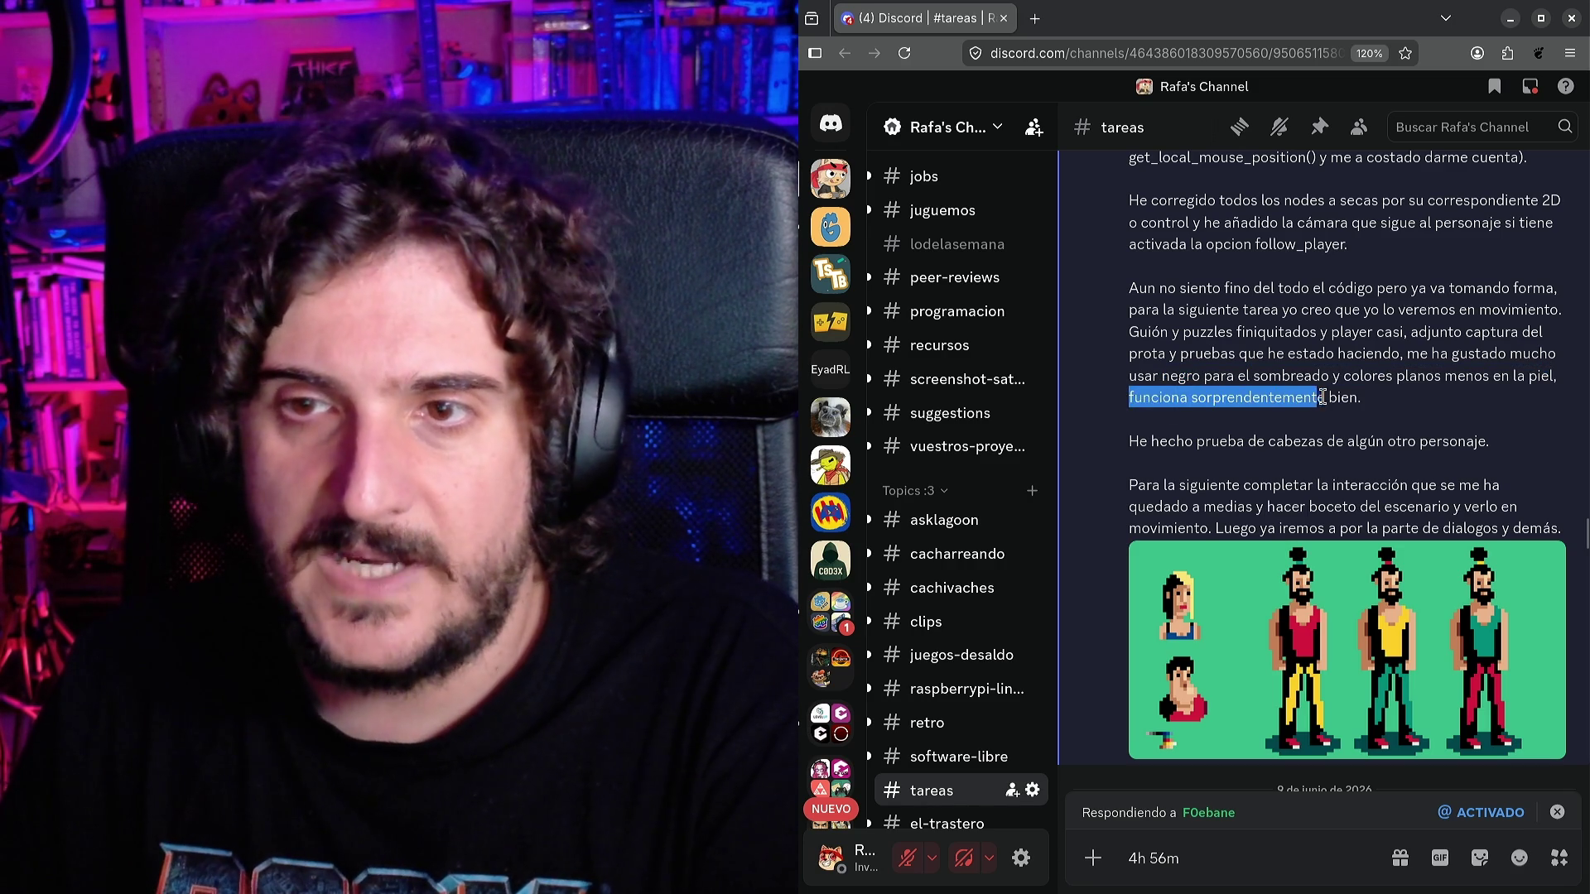
pyautogui.scroll(-2, 1325, 456)
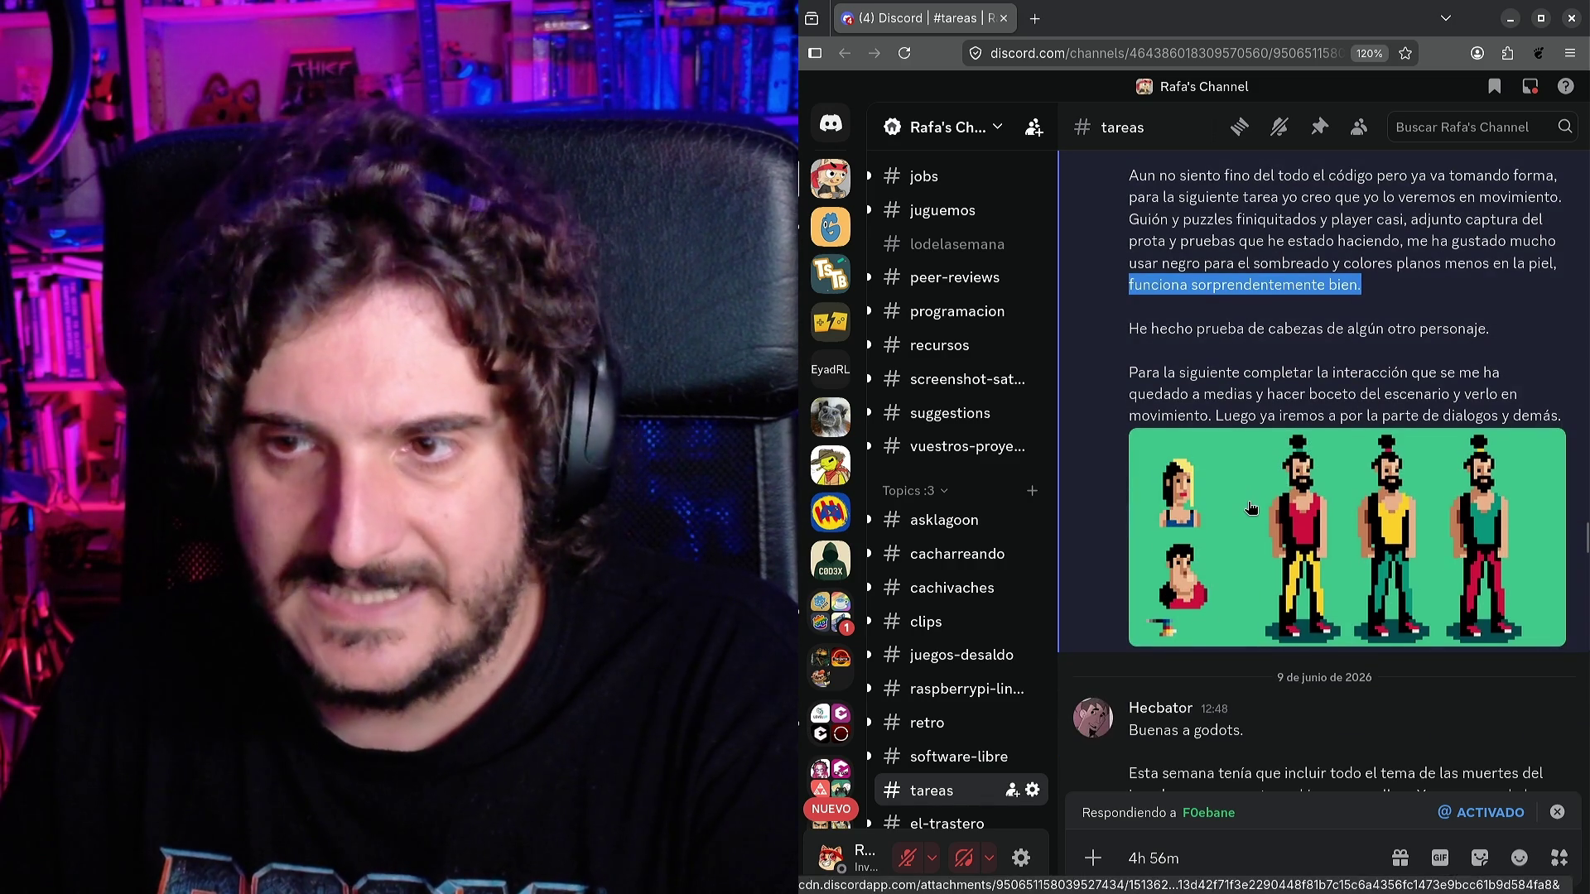
pyautogui.scroll(1, 1242, 518)
pyautogui.scroll(-1, 1241, 517)
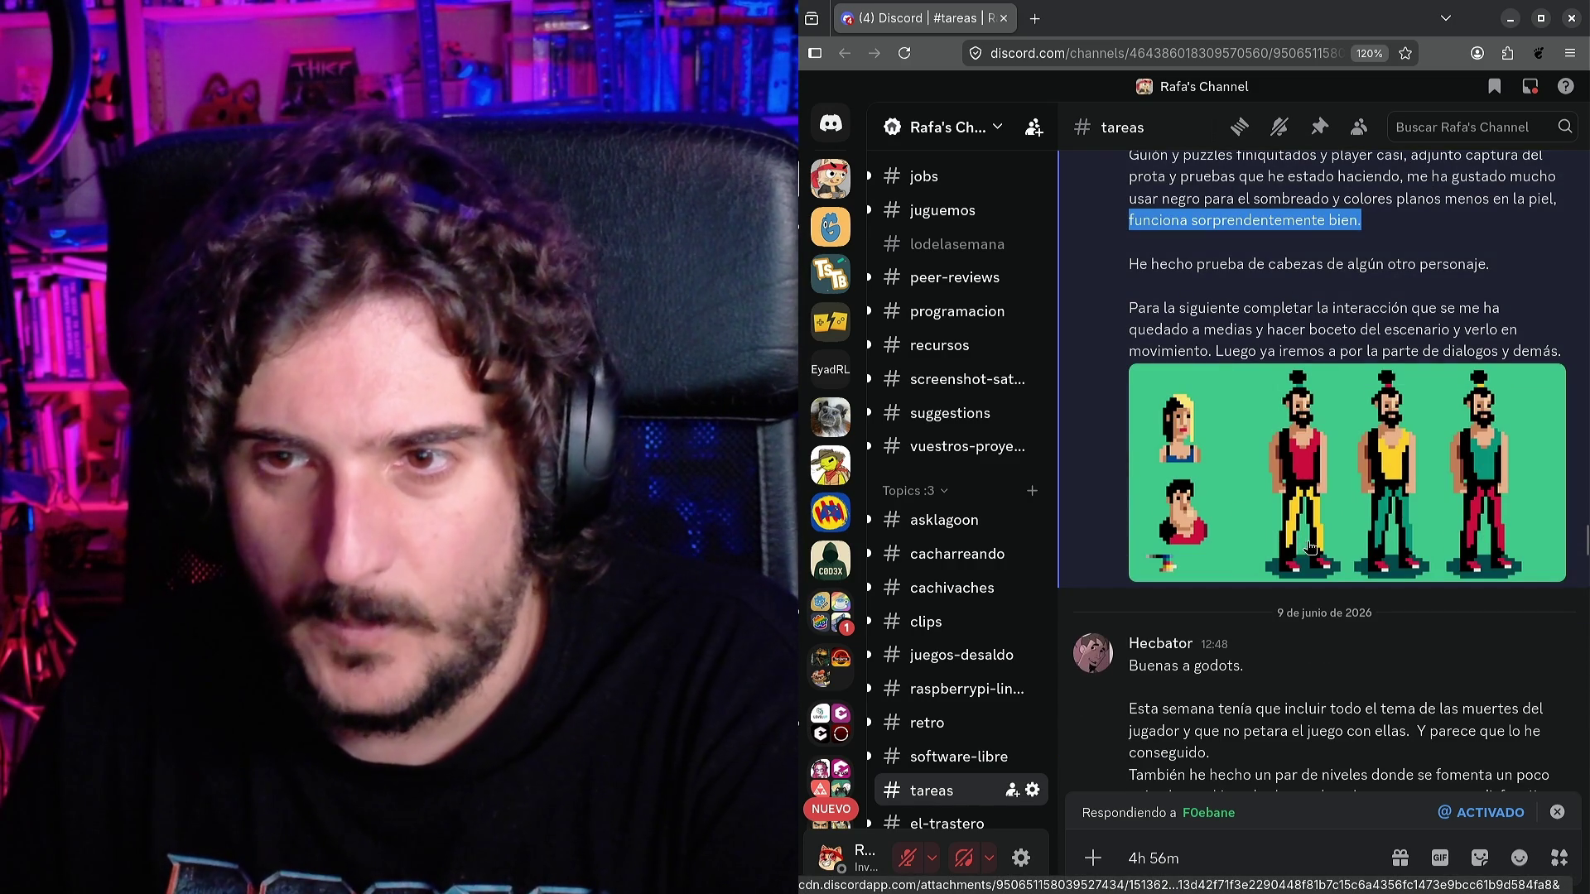
# Read the next steps on character heads, scenery and dialogues, then enlarge the pixel-art image.
pyautogui.click(1140, 267)
pyautogui.moveTo(1140, 267); pyautogui.dragTo(1353, 272)
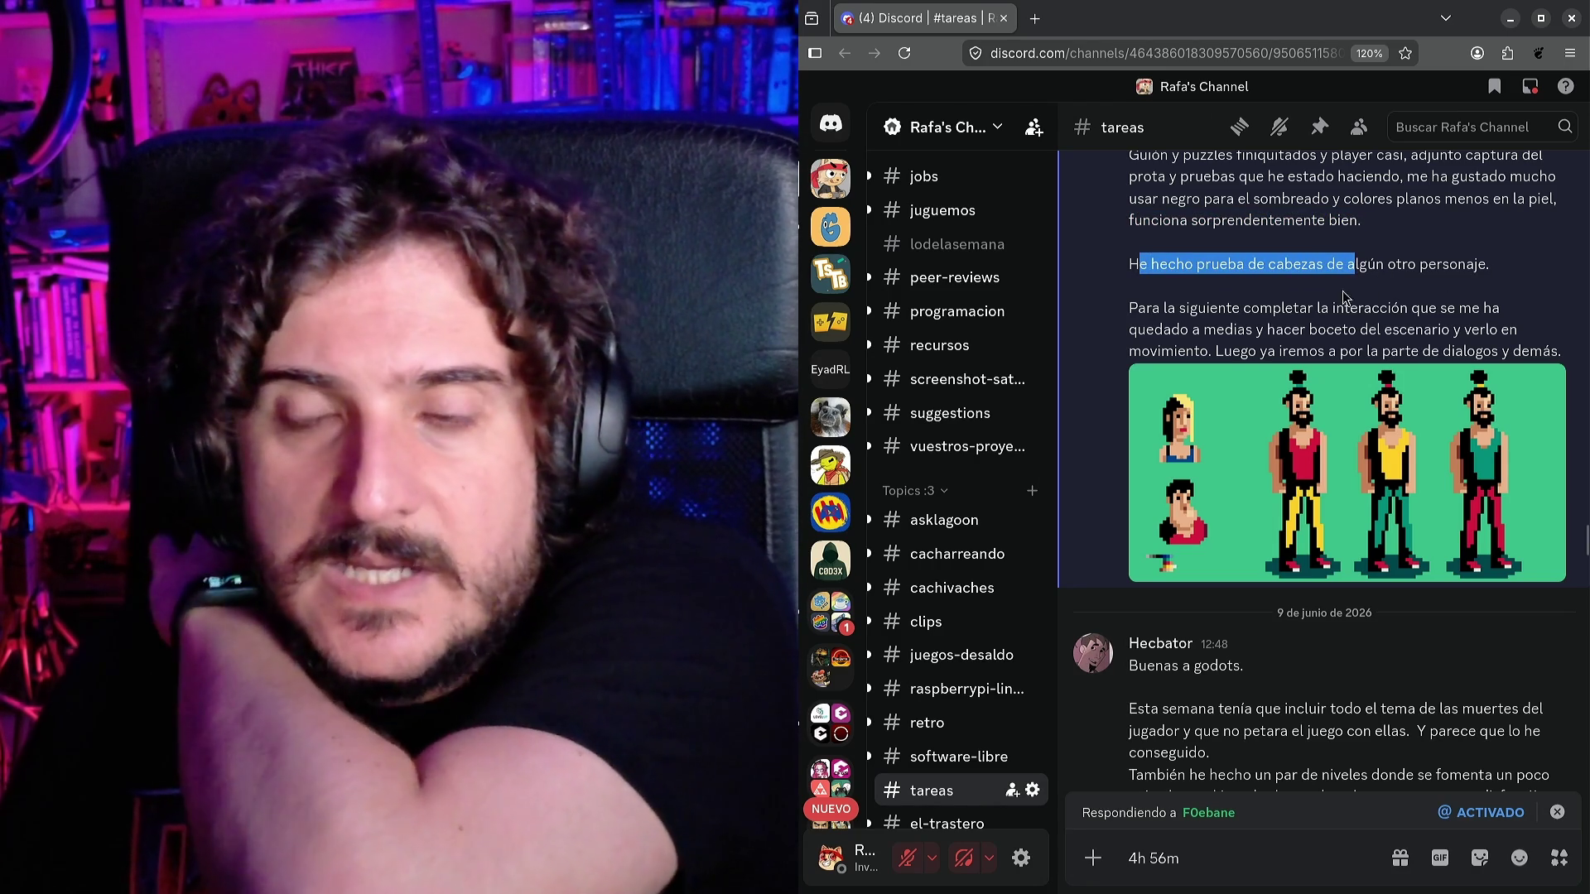
pyautogui.moveTo(1162, 308); pyautogui.dragTo(1472, 315)
pyautogui.click(1232, 330)
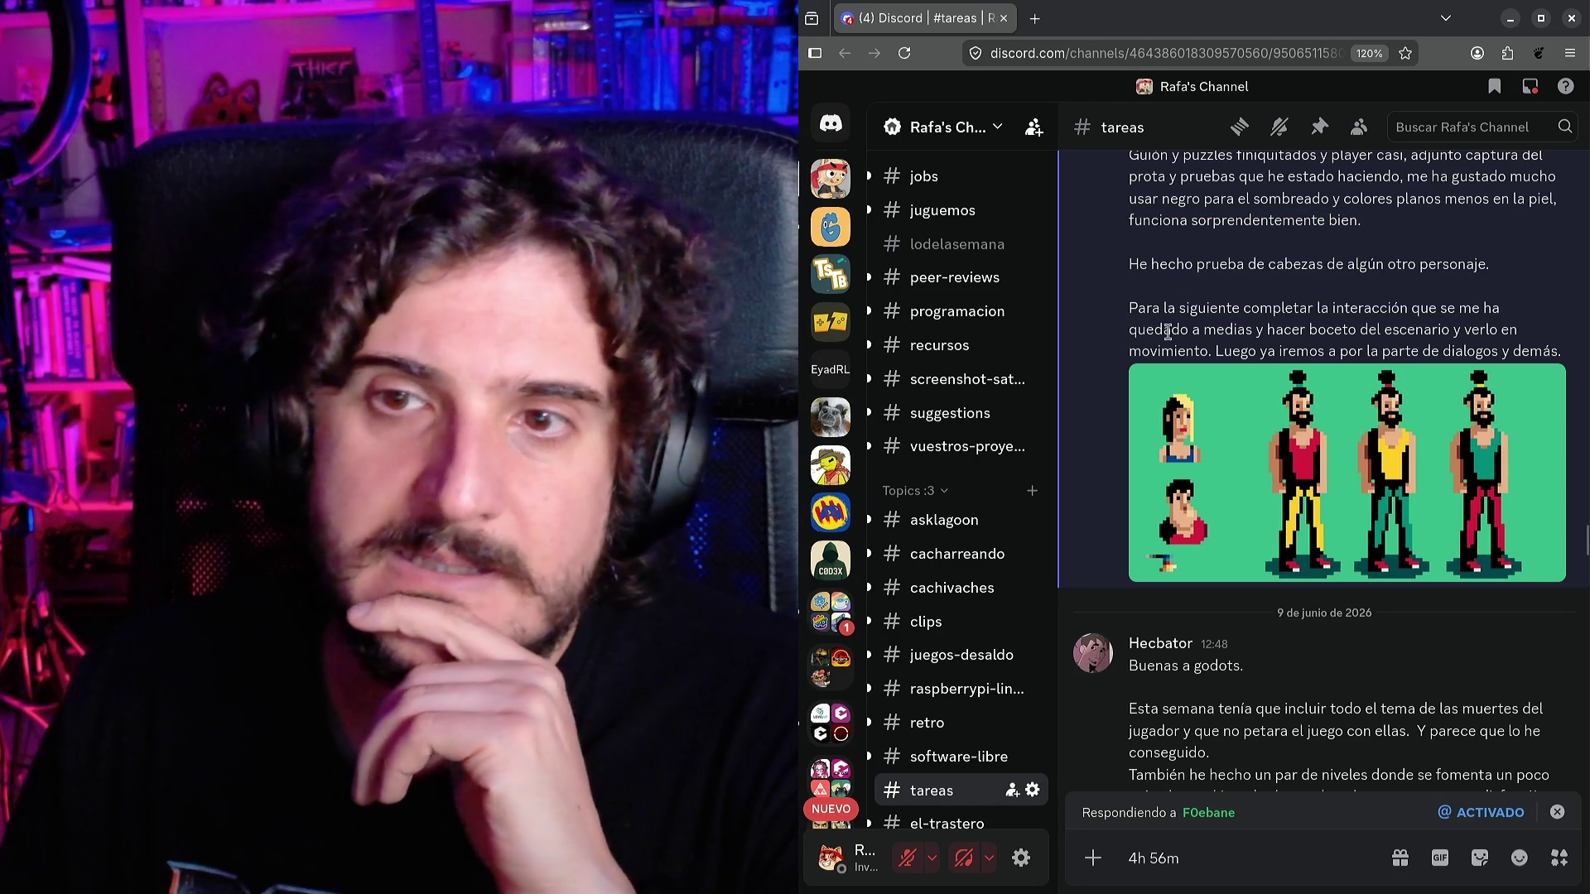
pyautogui.moveTo(1163, 330); pyautogui.dragTo(1486, 333)
pyautogui.click(1250, 326)
pyautogui.moveTo(1175, 351); pyautogui.dragTo(1501, 343)
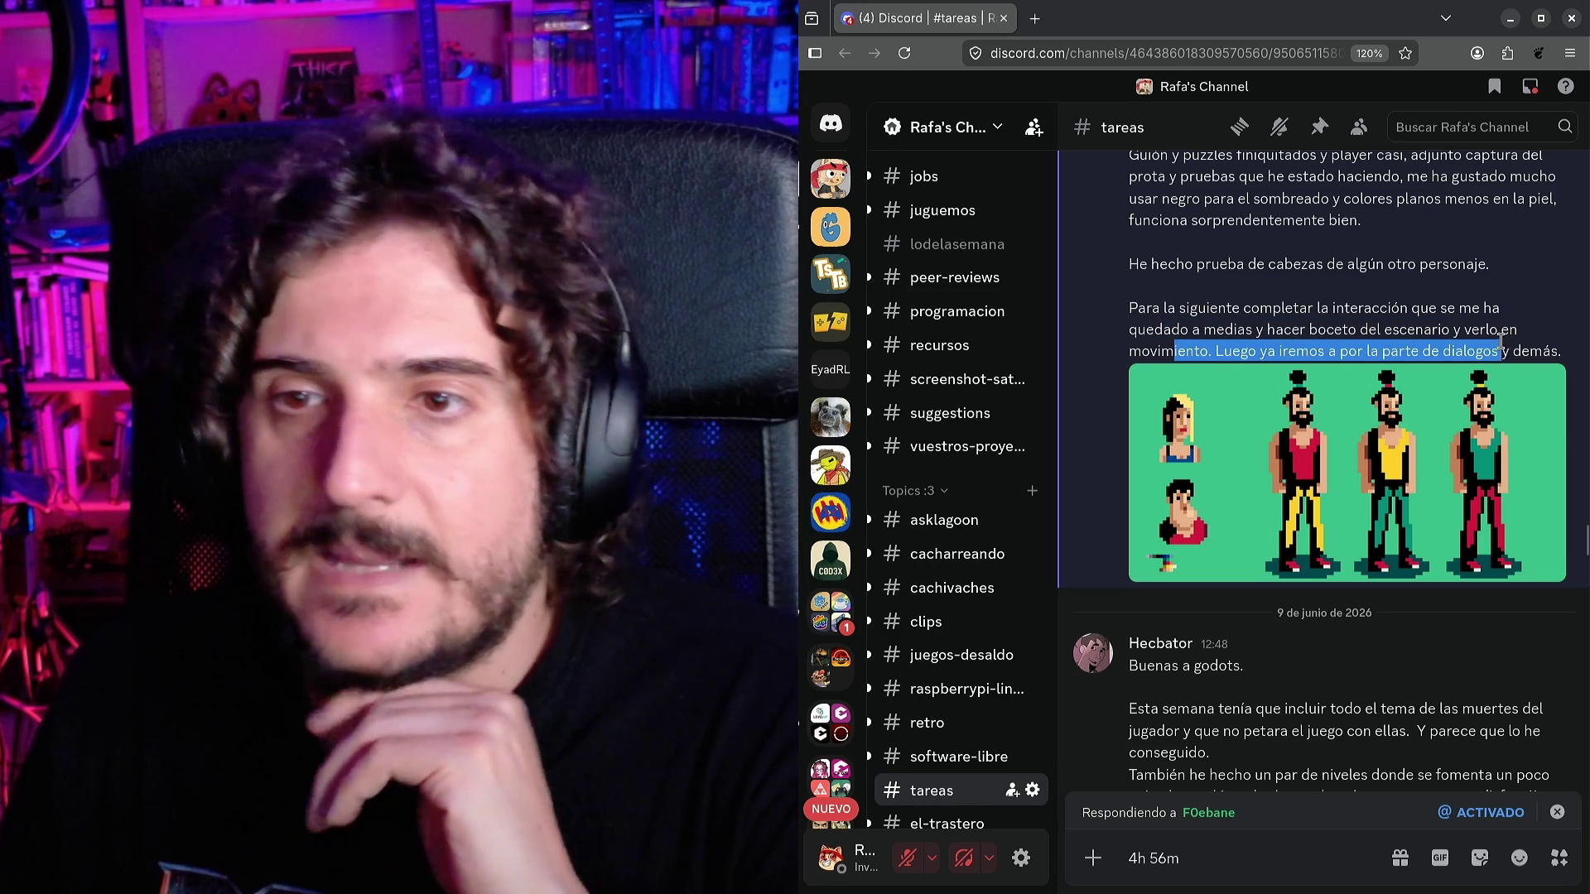
pyautogui.tripleClick(1541, 348)
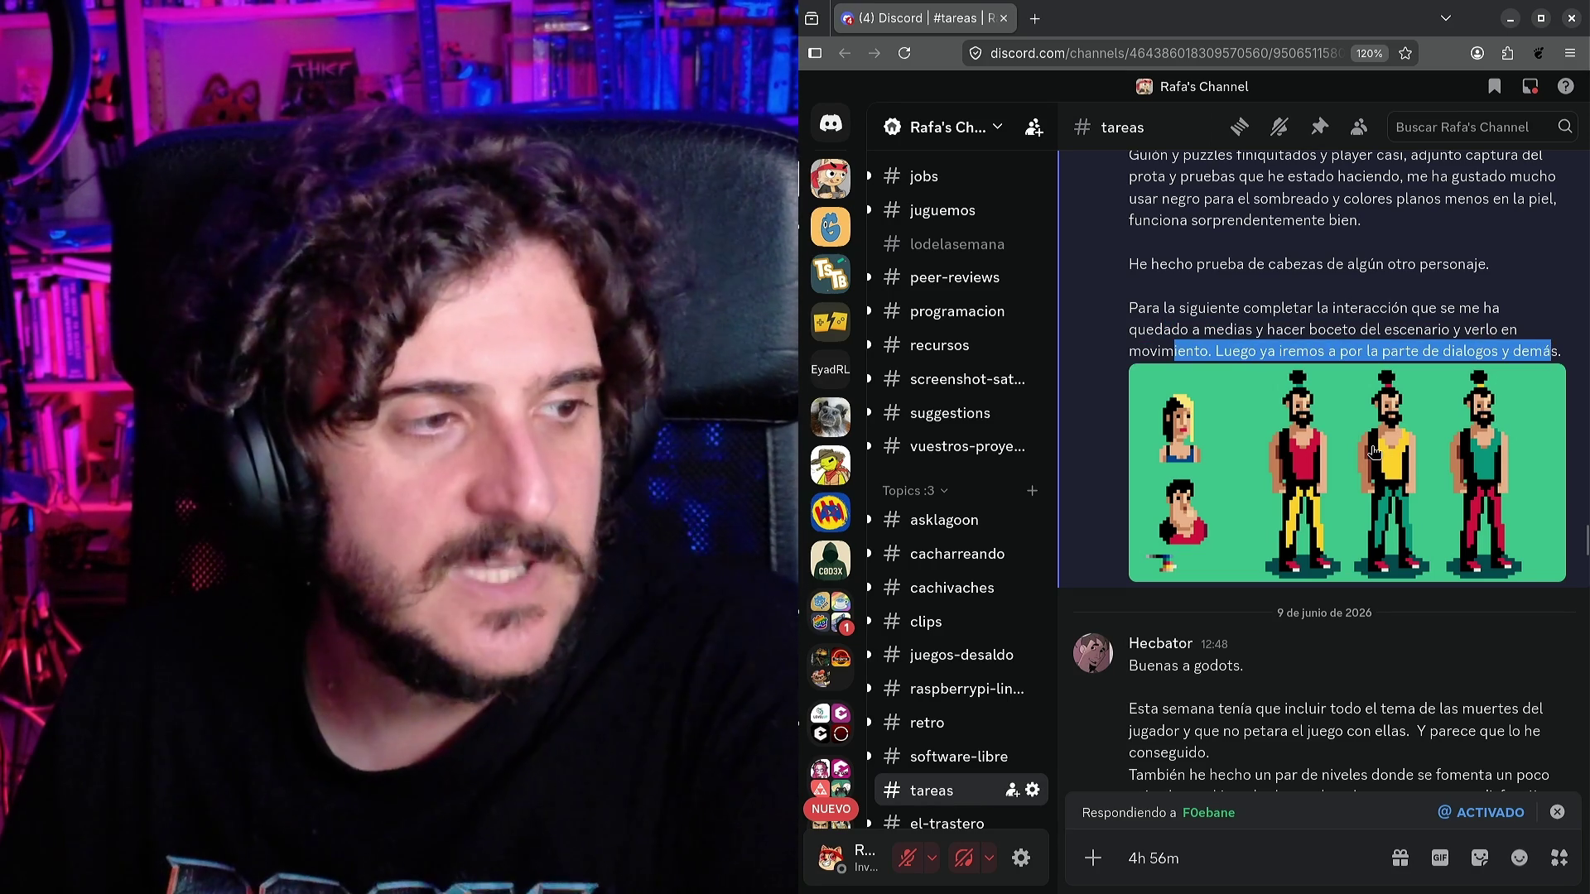
pyautogui.click(1372, 448)
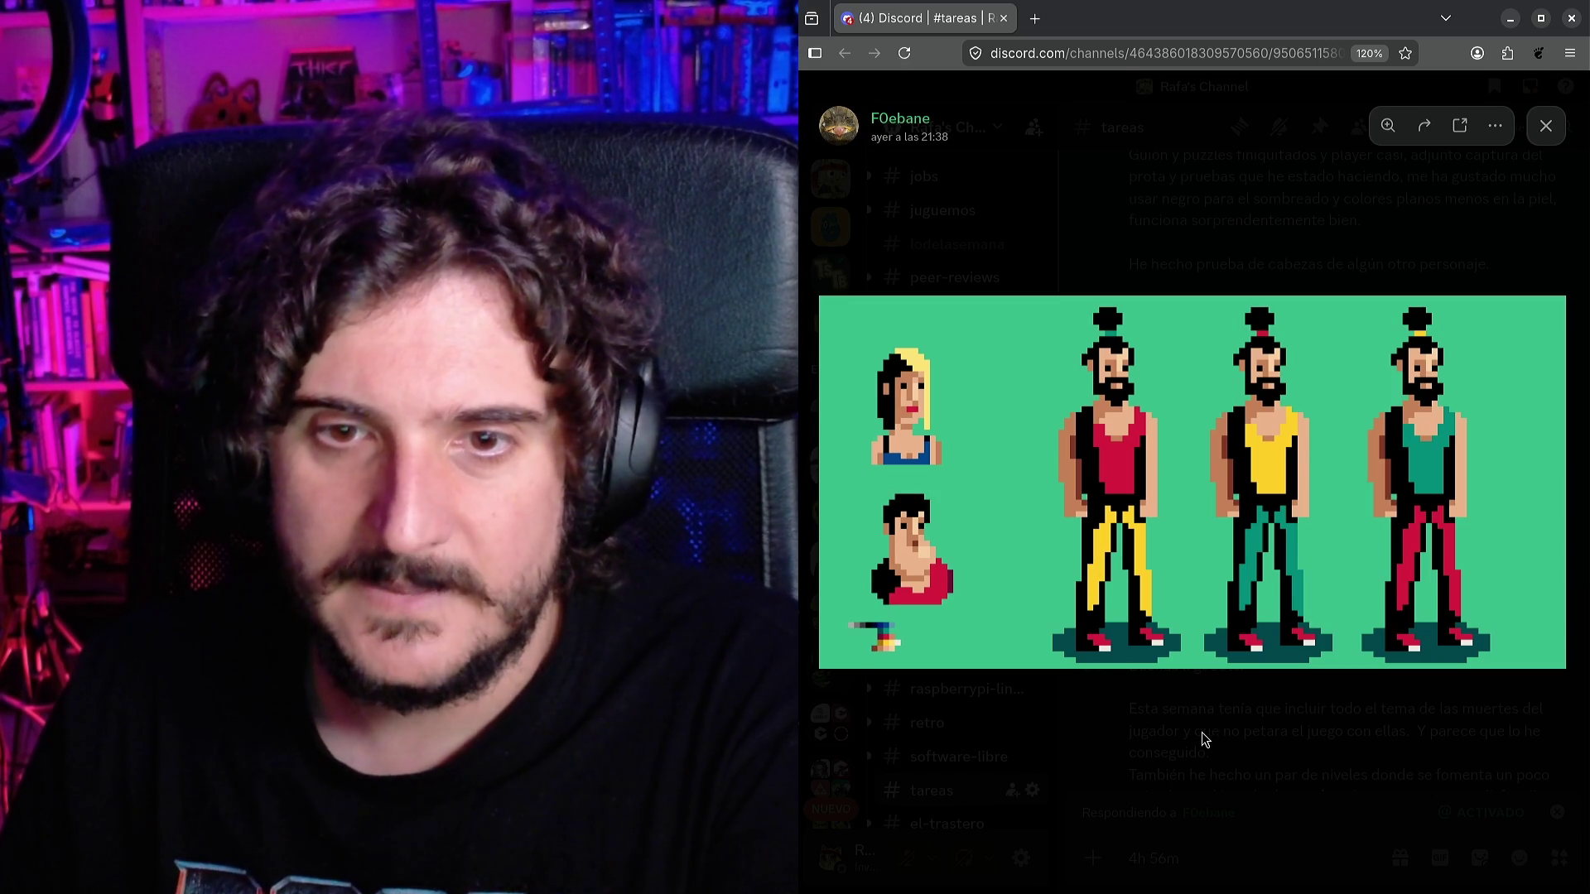
# Close the enlarged image and switch to the Google Sheets task tracker.
pyautogui.click(1296, 739)
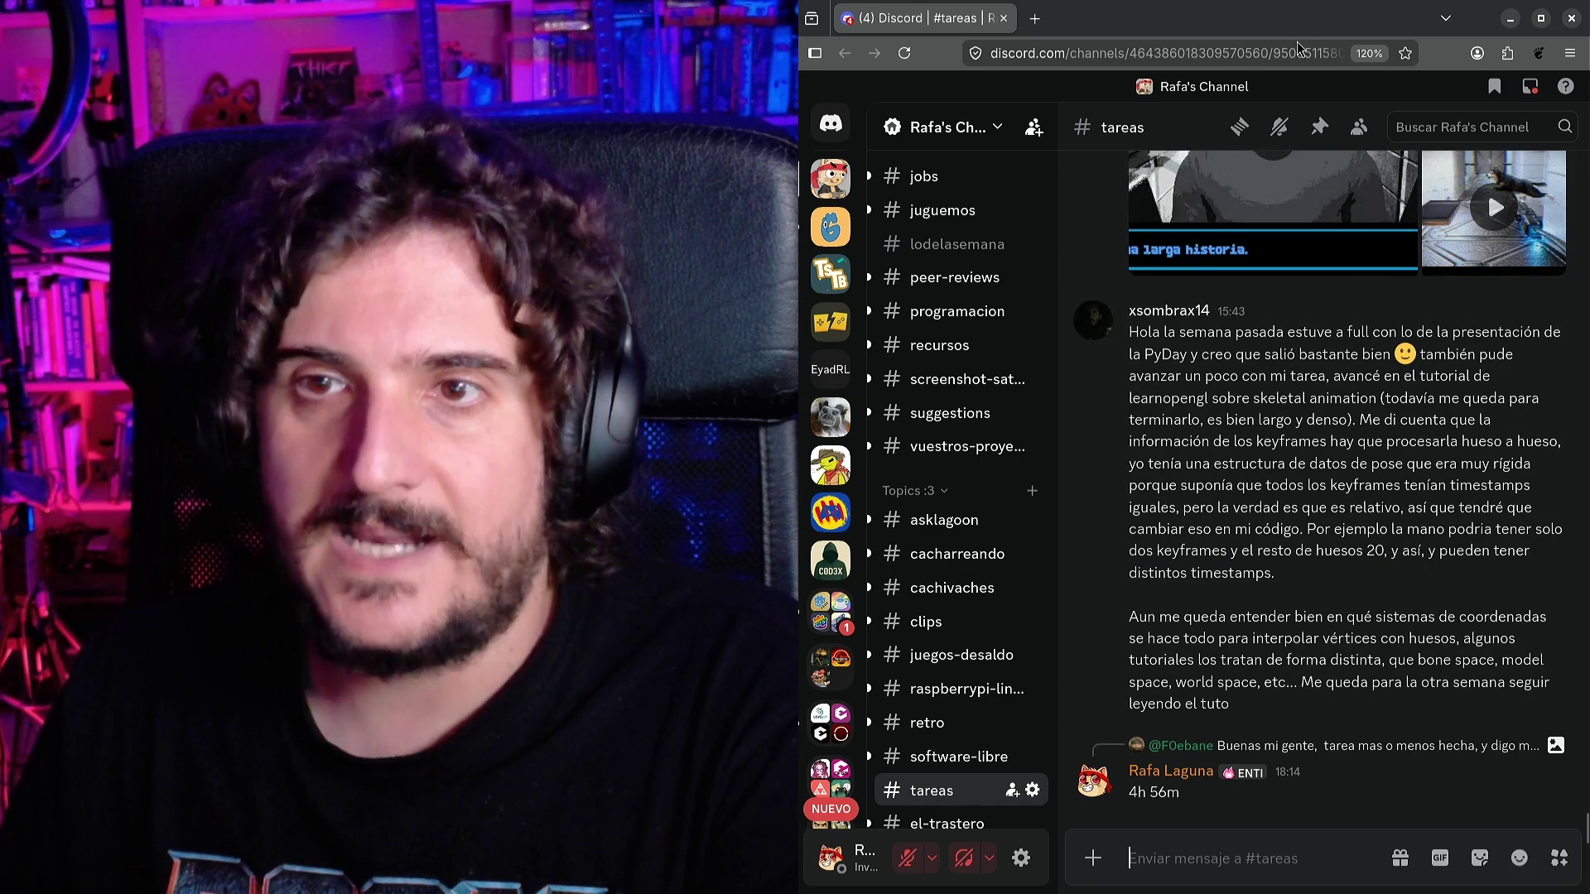
pyautogui.hotkey('alt', 'Tab')
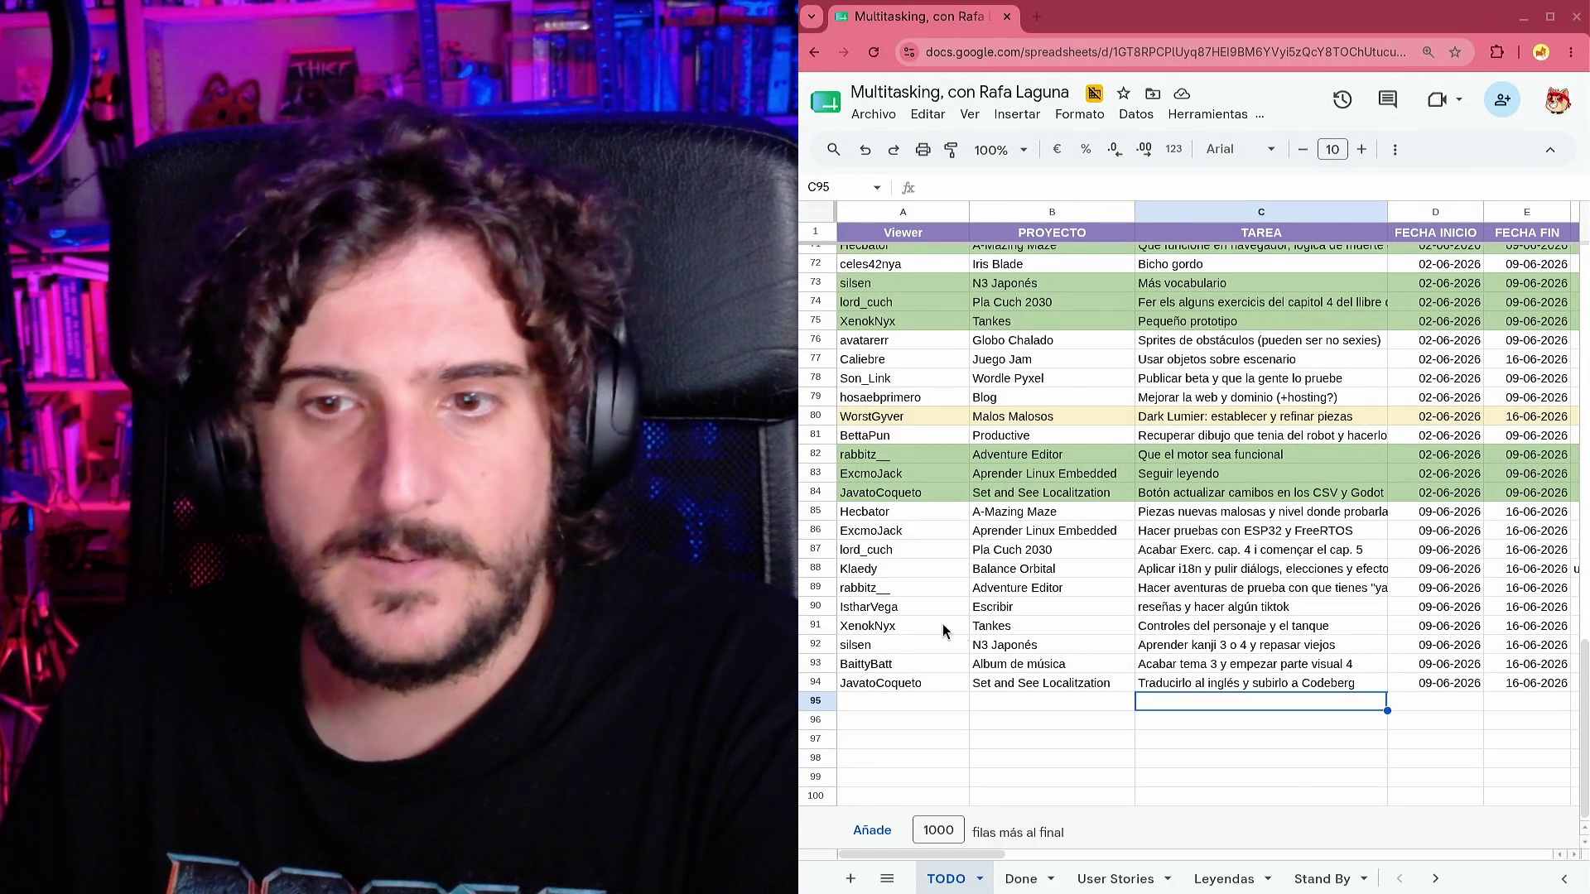
# Search the tracker for the viewer's name and copy their earlier task row 66.
pyautogui.click(862, 569)
pyautogui.click(857, 382)
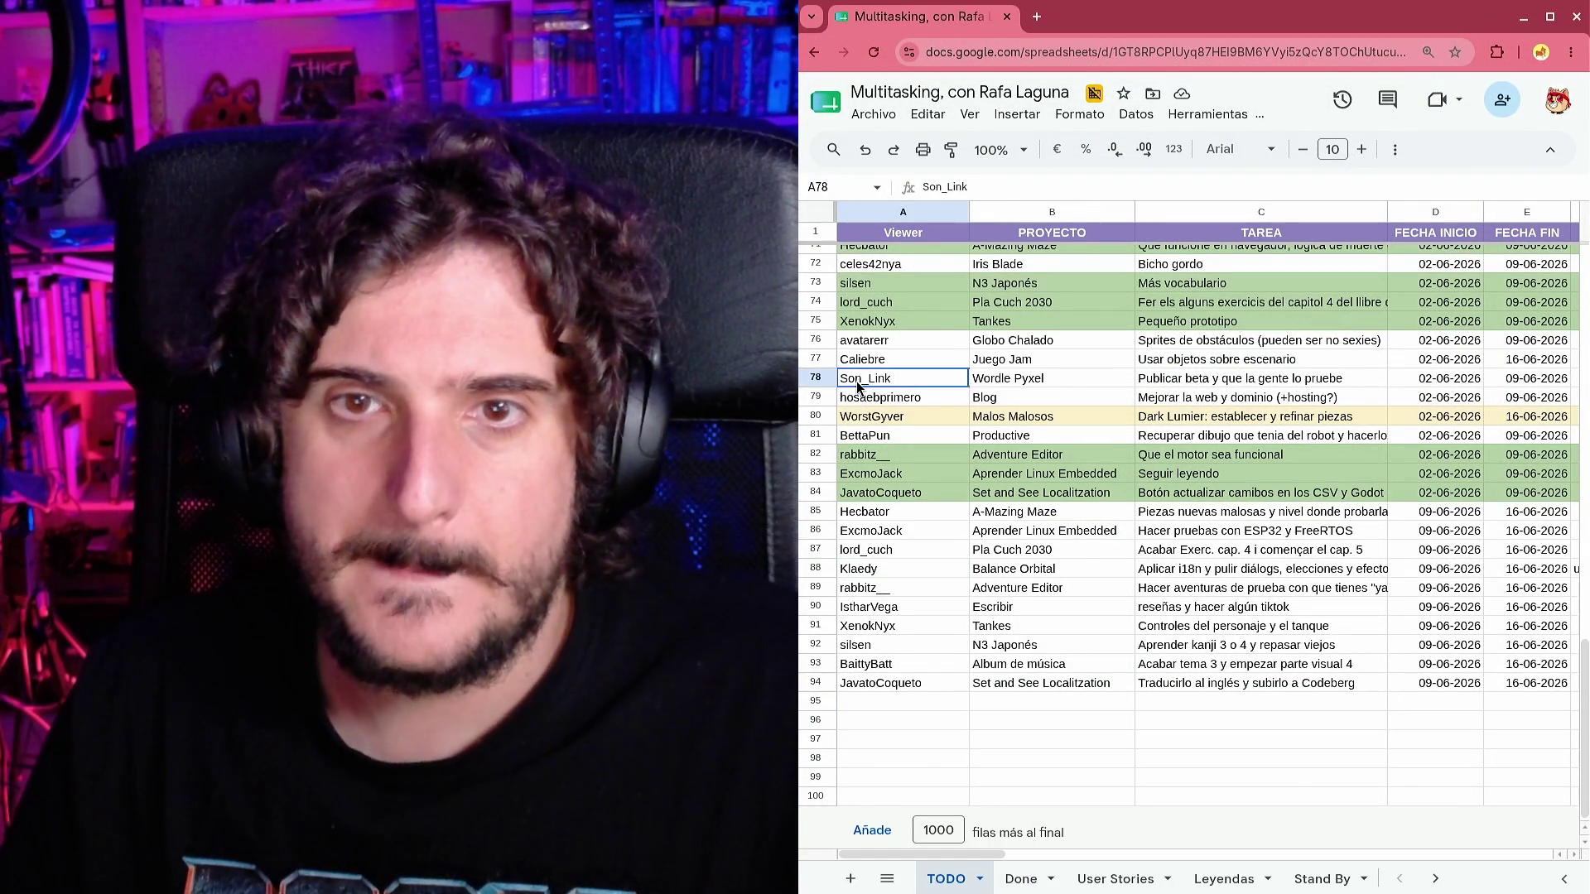
pyautogui.hotkey('ctrl', 'f')
pyautogui.write('f0e')
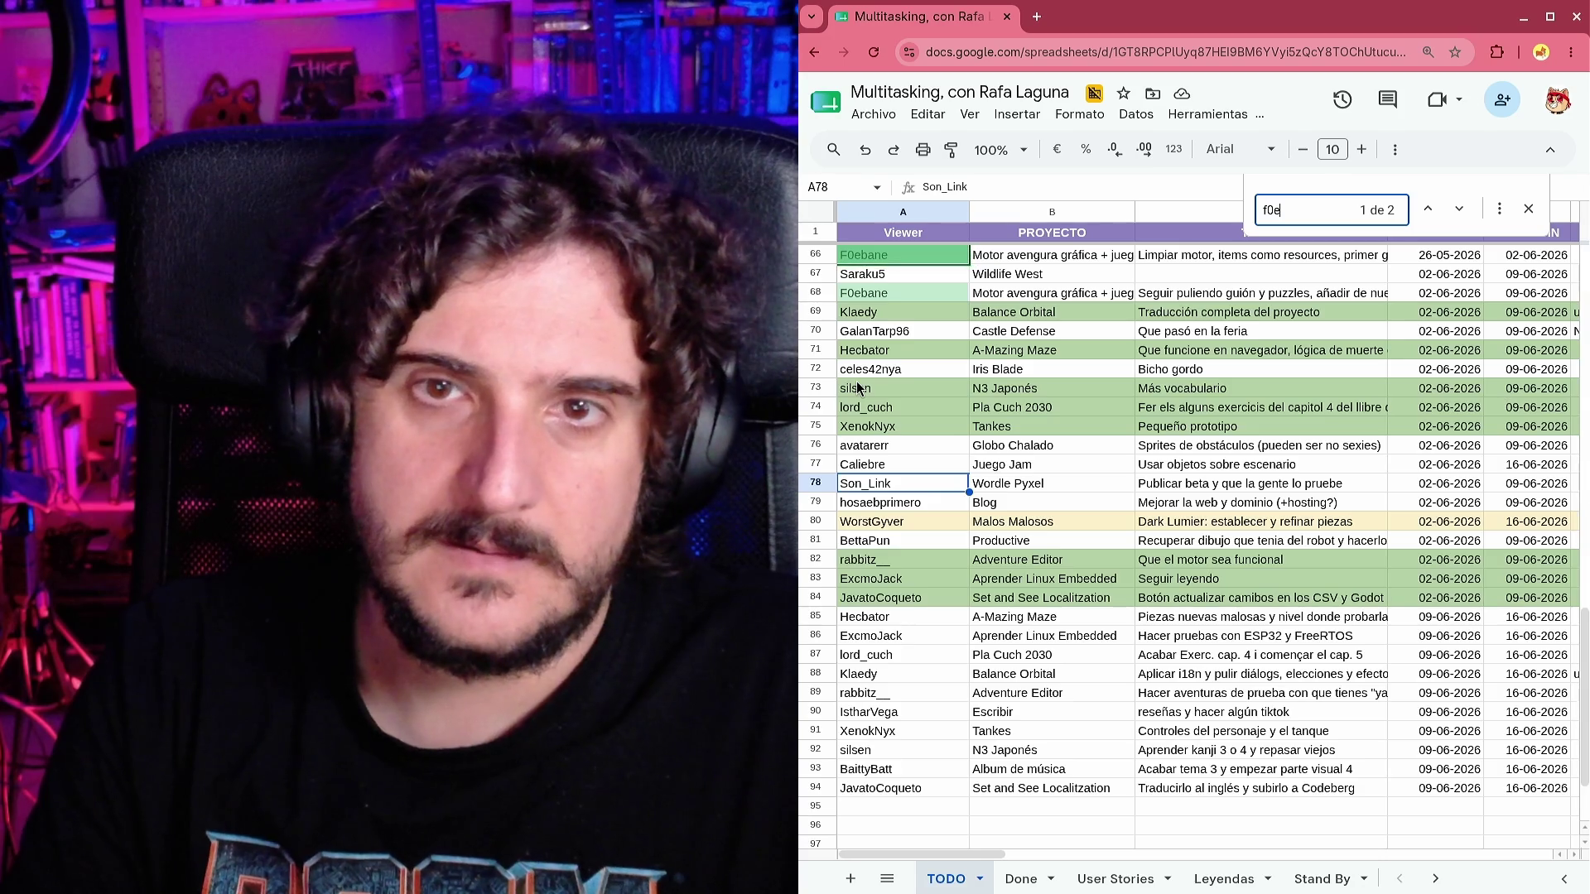
pyautogui.press('Escape')
pyautogui.hotkey('shift', 'space')
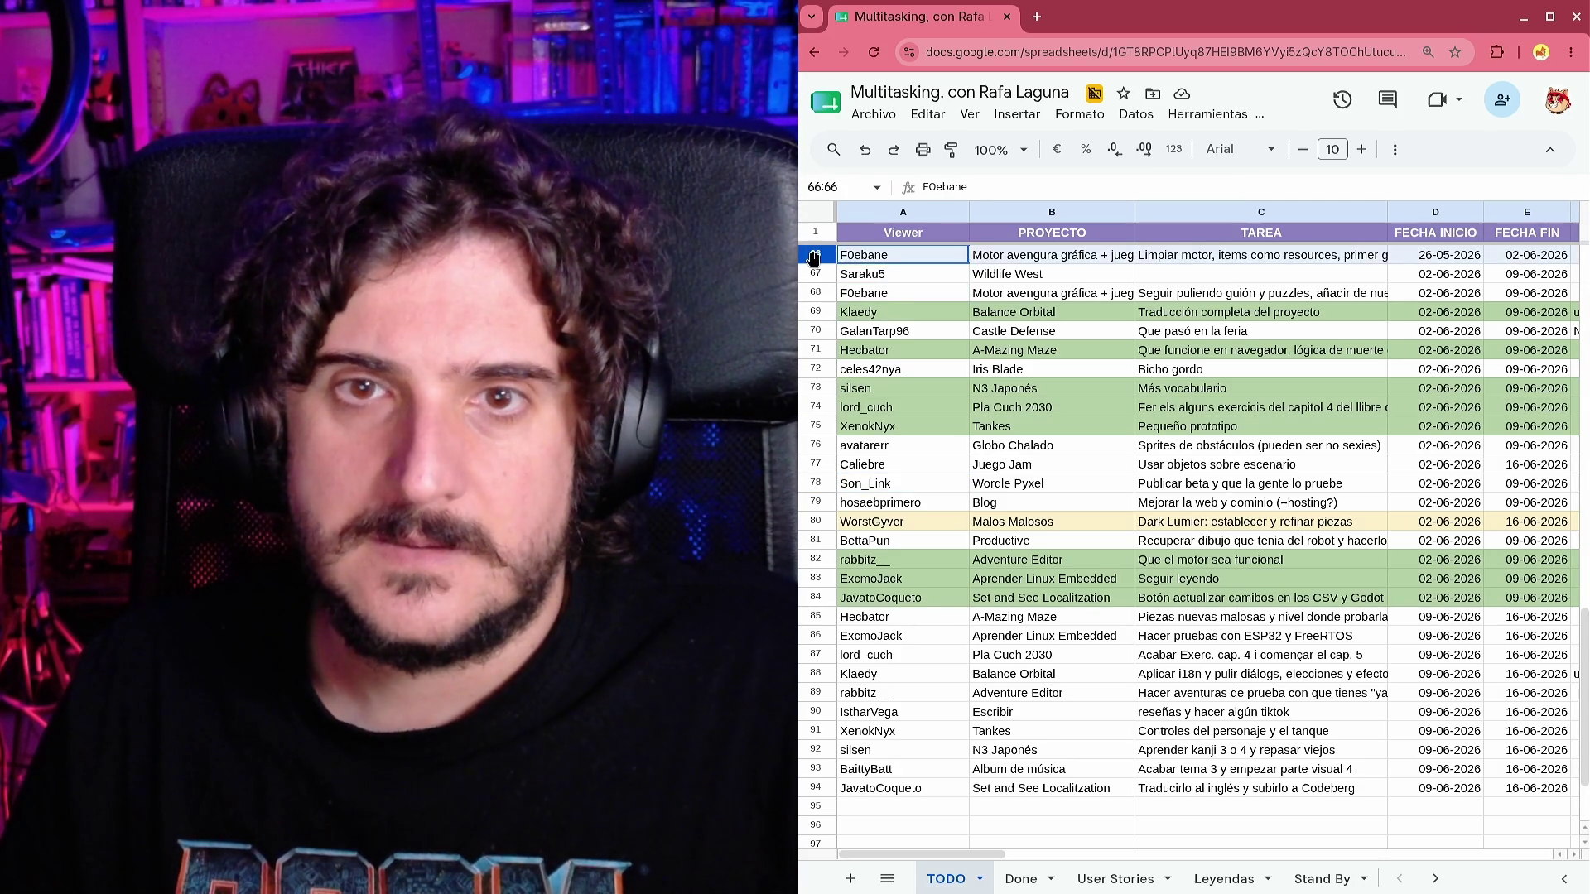
pyautogui.hotkey('ctrl', 'c')
# Fill row 66 with a light green background.
pyautogui.scroll(1, 1094, 333)
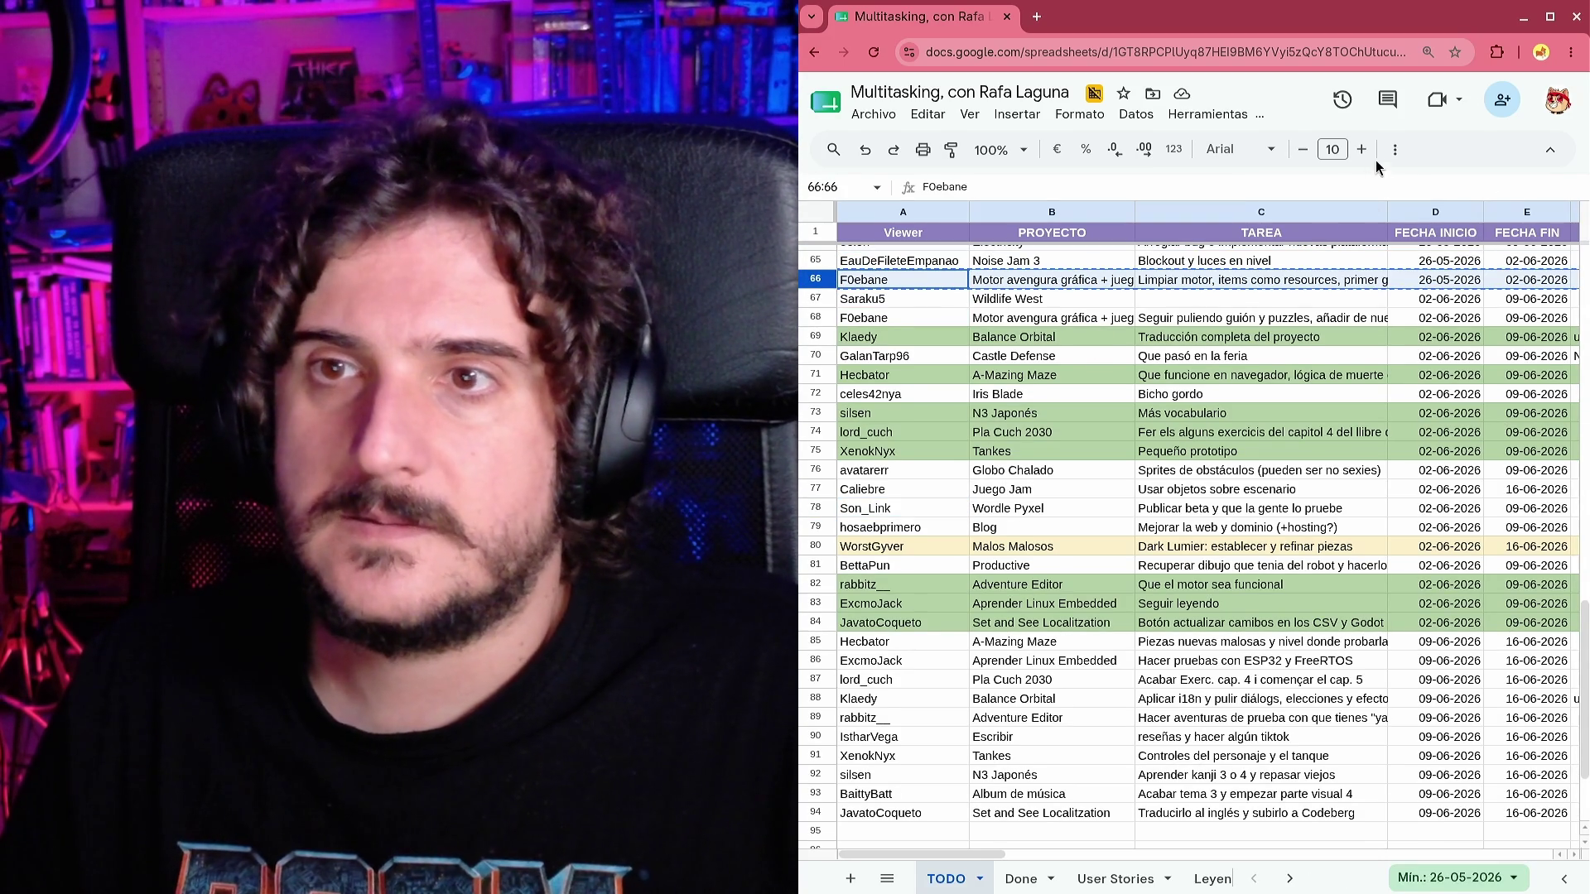
pyautogui.click(1396, 150)
pyautogui.click(978, 188)
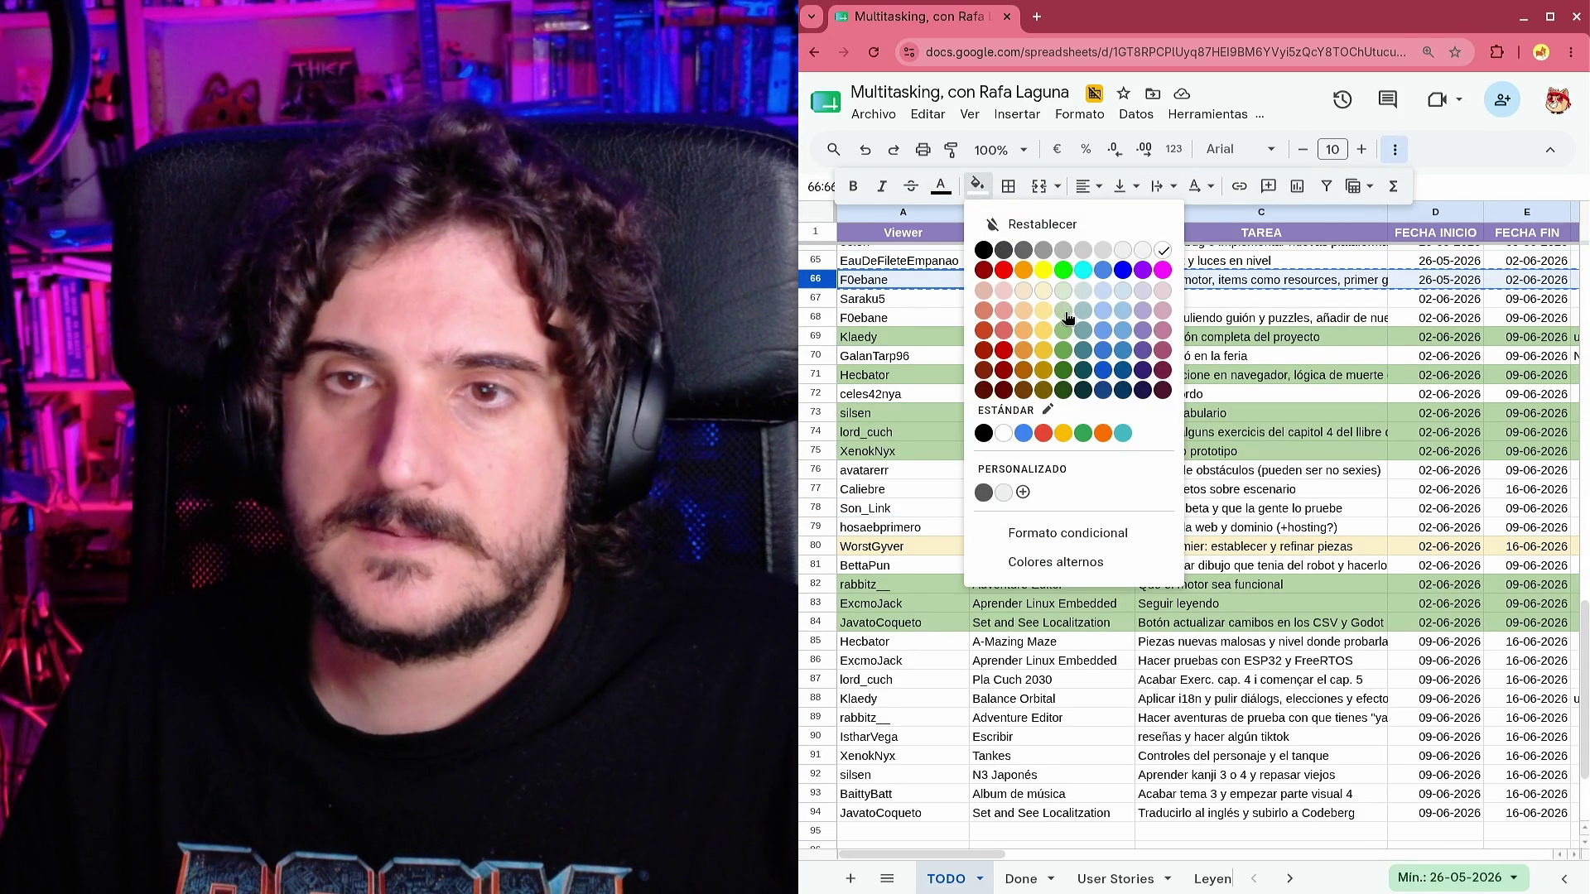
pyautogui.click(1064, 312)
# Paste the copied row into row 95 and clear its task cell C95.
pyautogui.scroll(-2, 961, 519)
pyautogui.moveTo(816, 702); pyautogui.dragTo(818, 700)
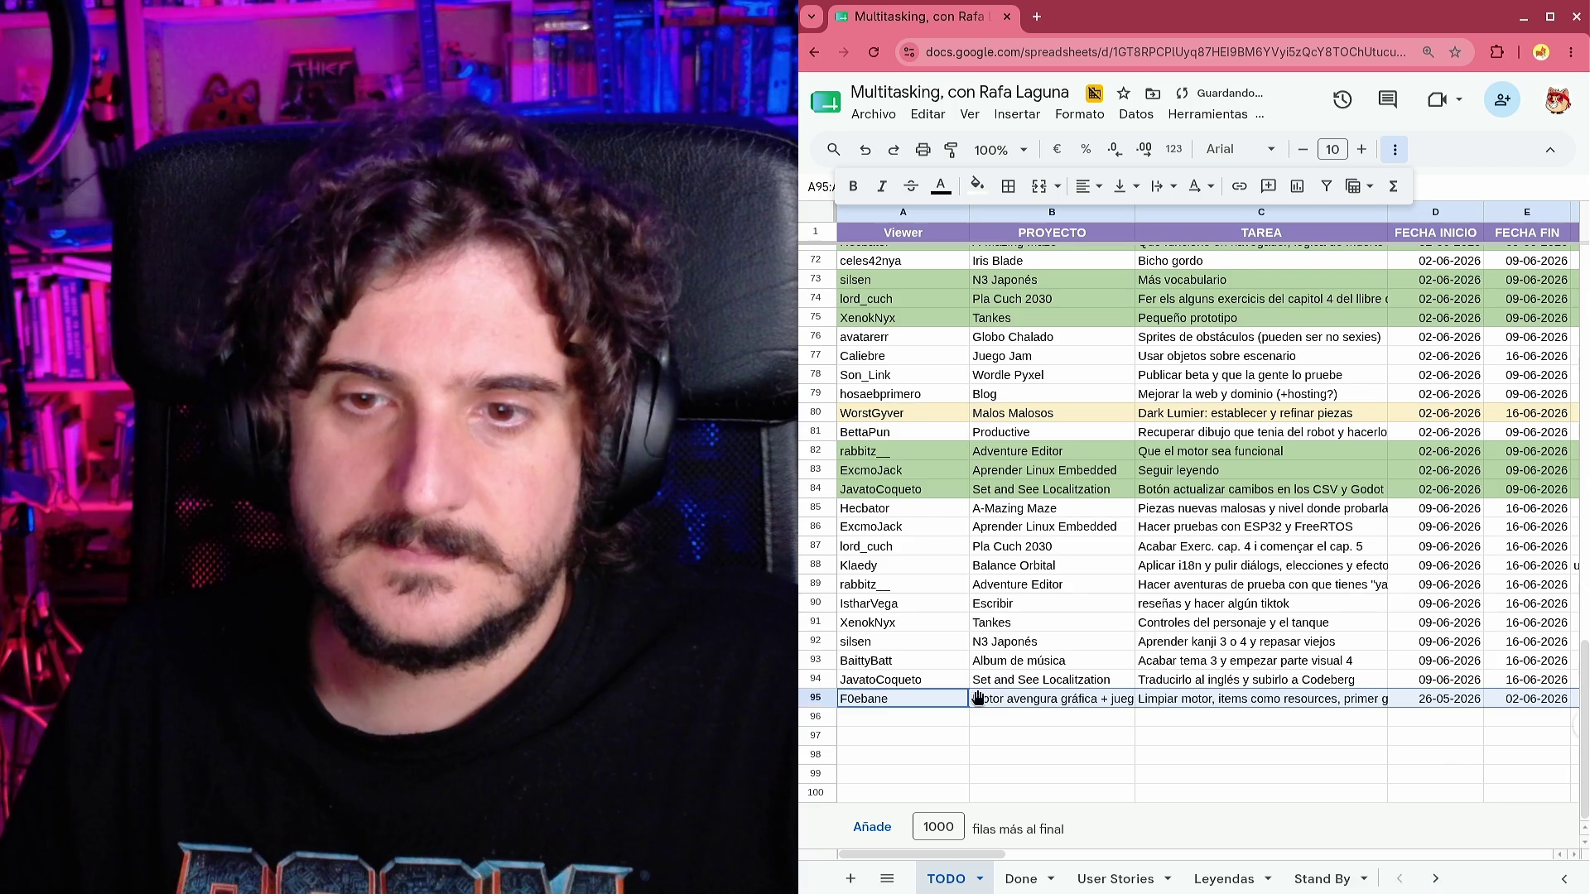
pyautogui.click(1143, 701)
pyautogui.press('Delete')
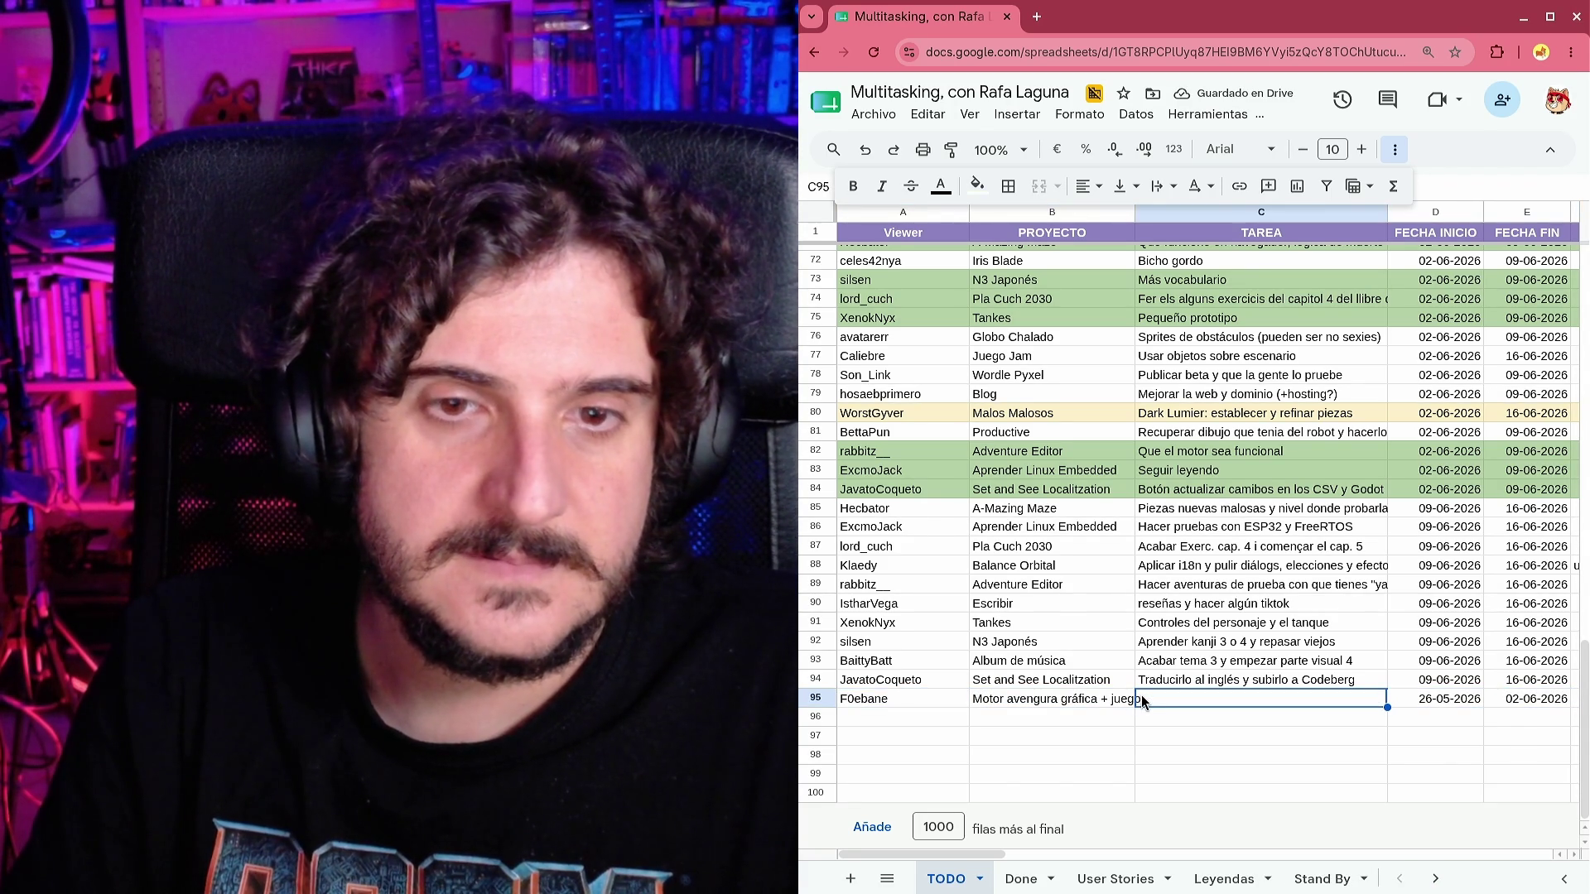
# Enter 'Completar interacción y boceto del escenario' in C95 and copy dates 09-06-2026 to 16-06-2026 from row 94.
pyautogui.write('Comple')
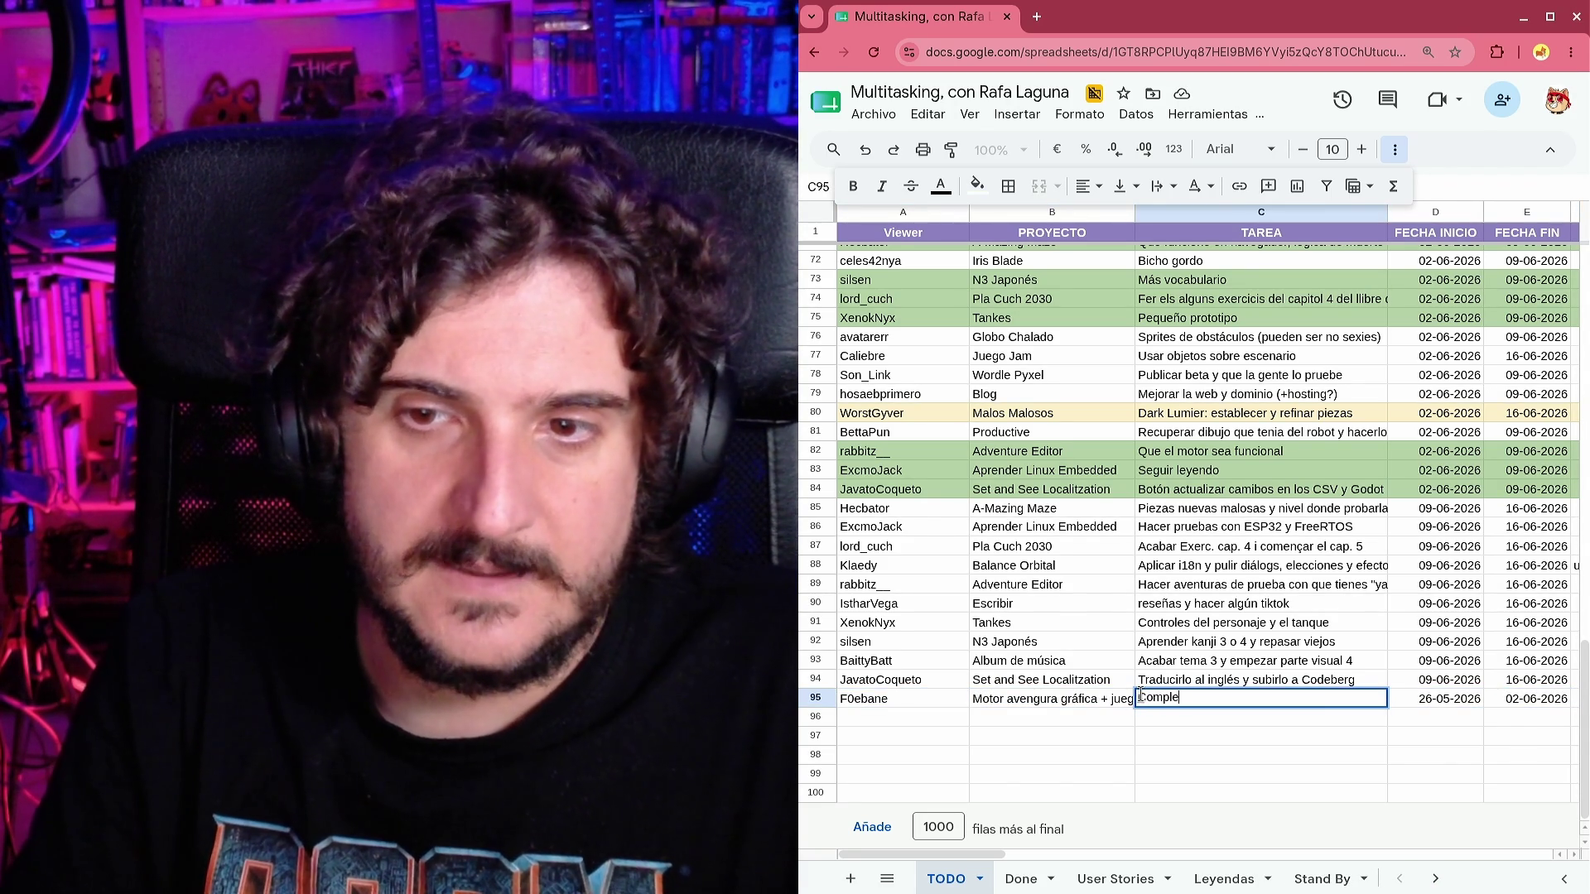
pyautogui.write('tar interacc')
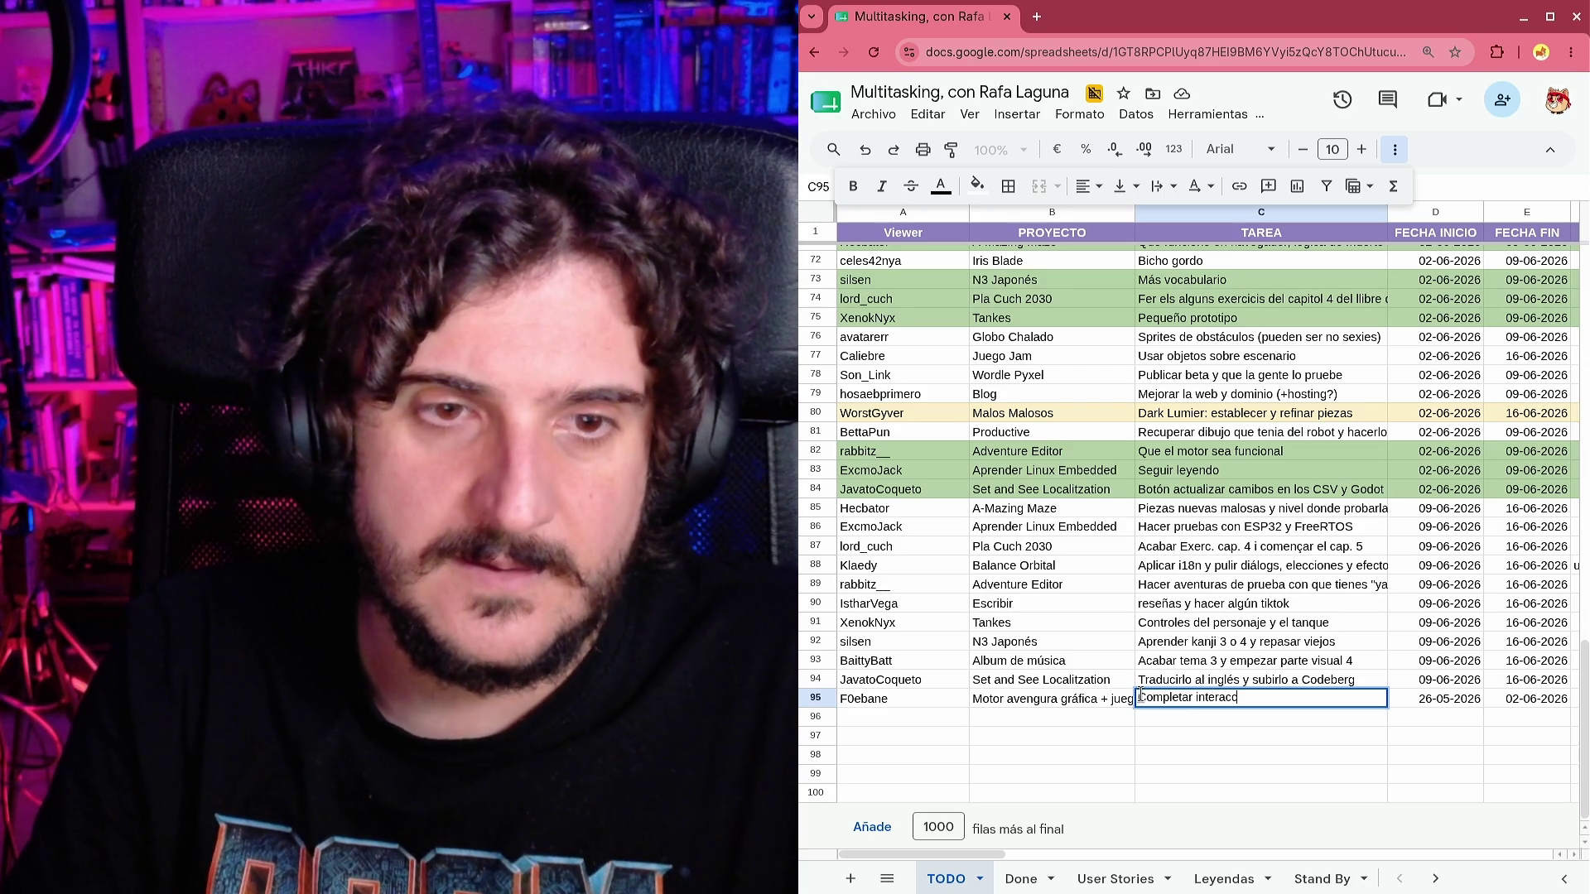
pyautogui.write('ión y boce')
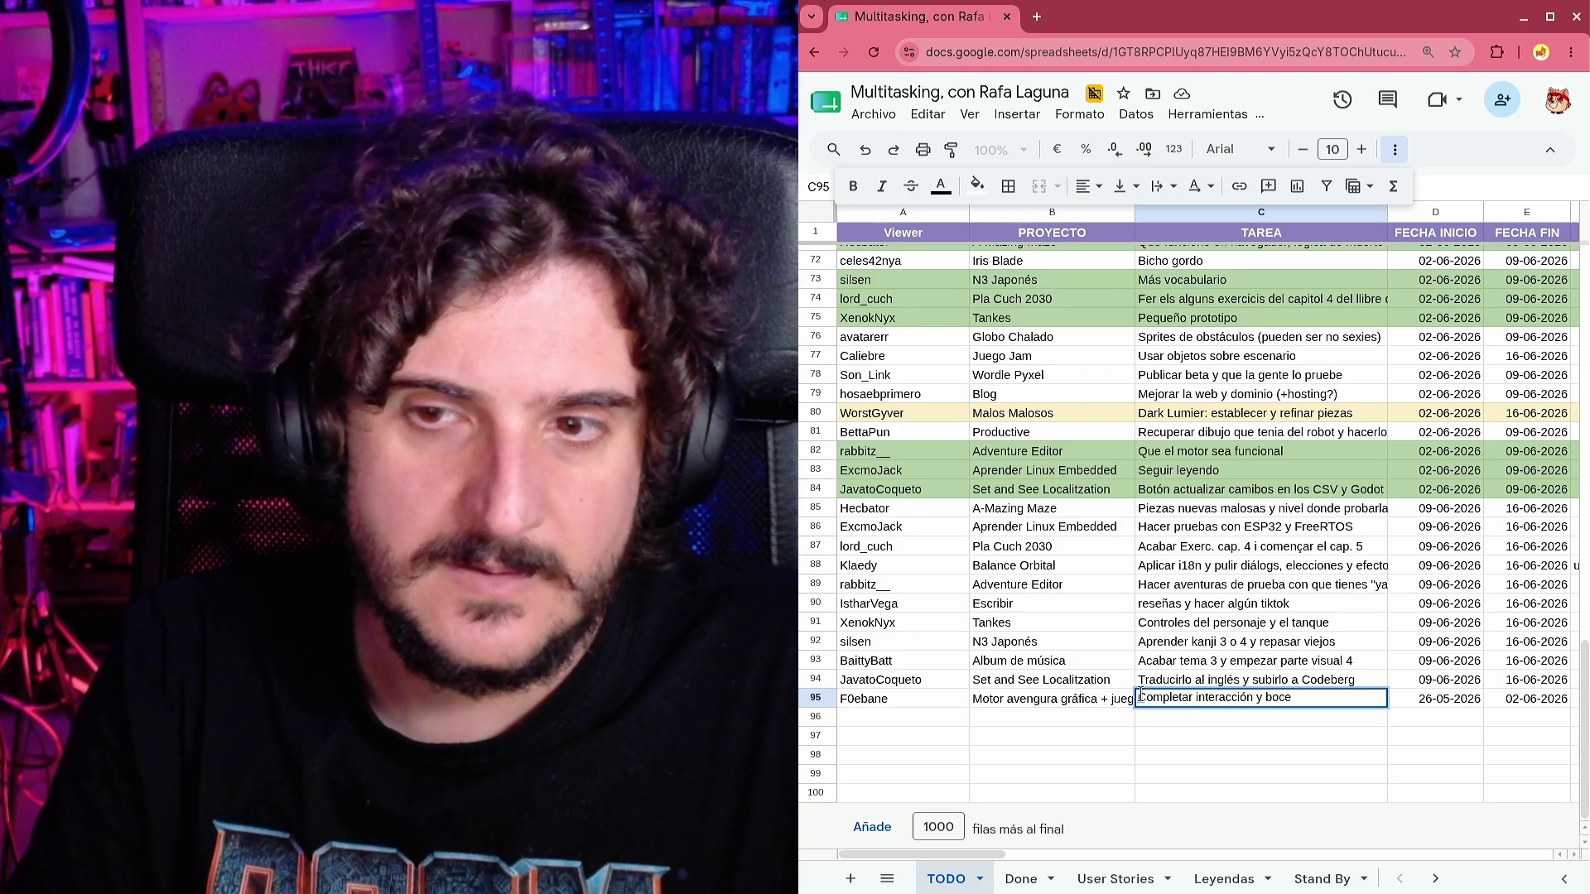
pyautogui.write('to del escenario')
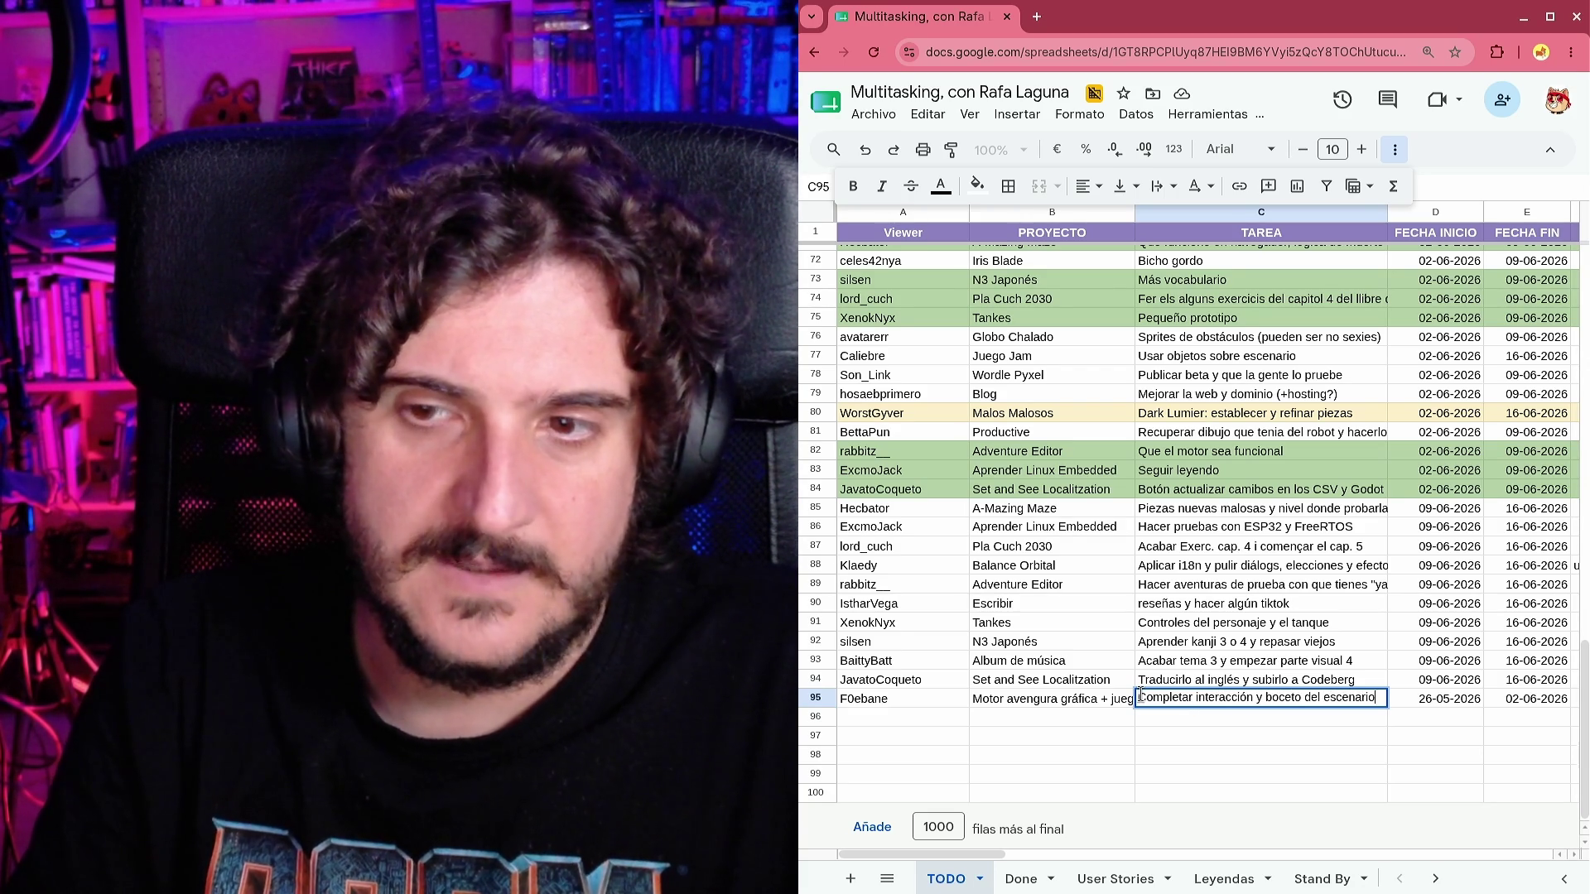
pyautogui.press('Tab')
pyautogui.press('Up')
pyautogui.hotkey('shift', 'Right')
pyautogui.hotkey('ctrl', 'c')
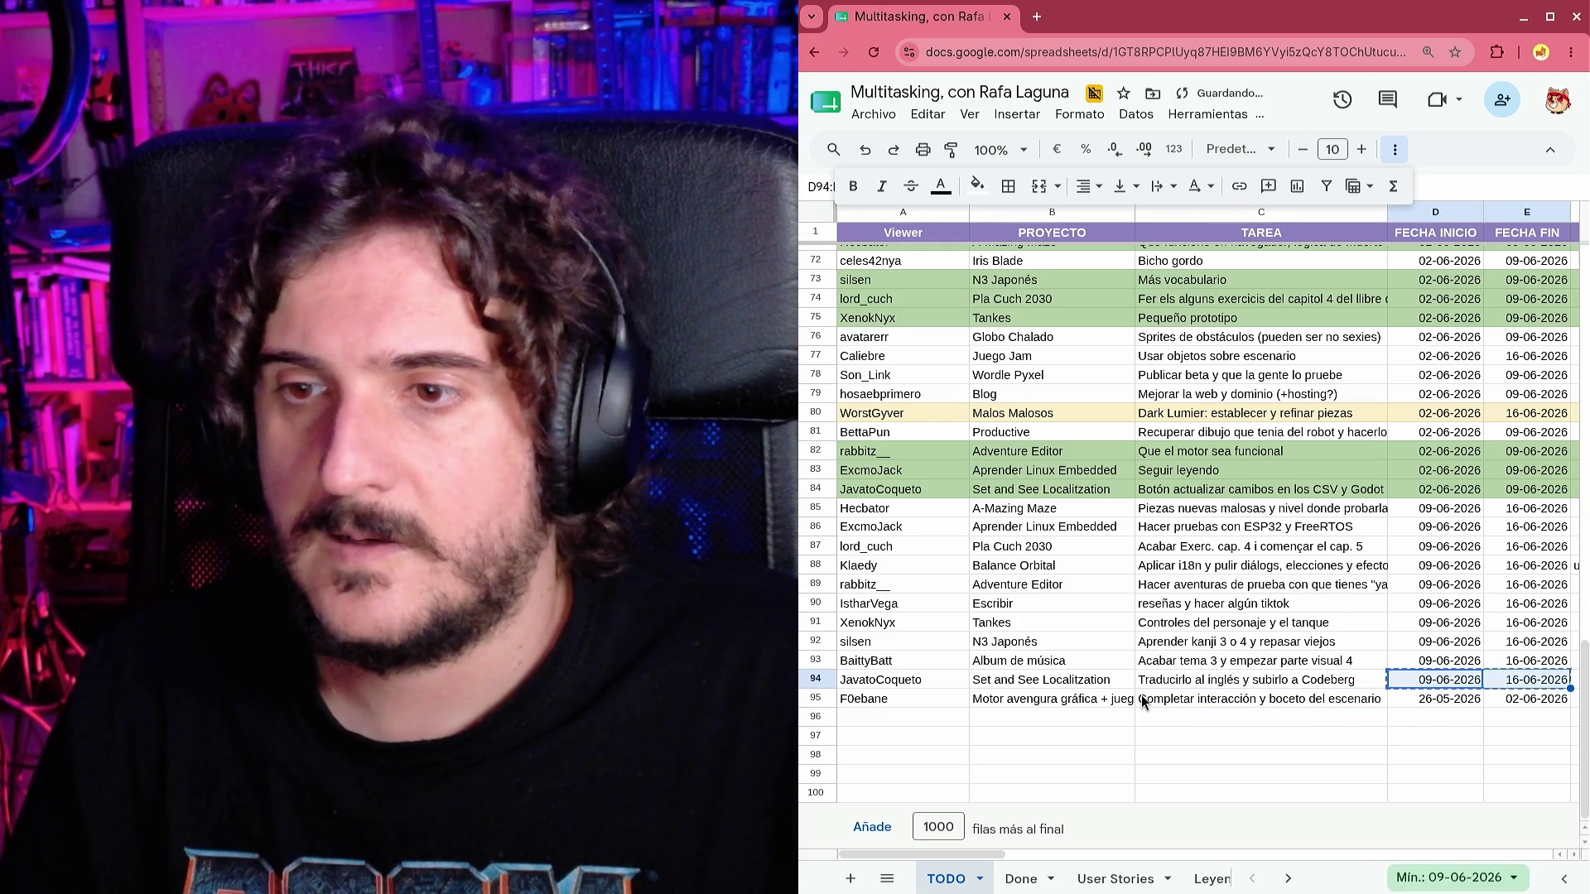
pyautogui.press('Down')
pyautogui.hotkey('ctrl', 'v')
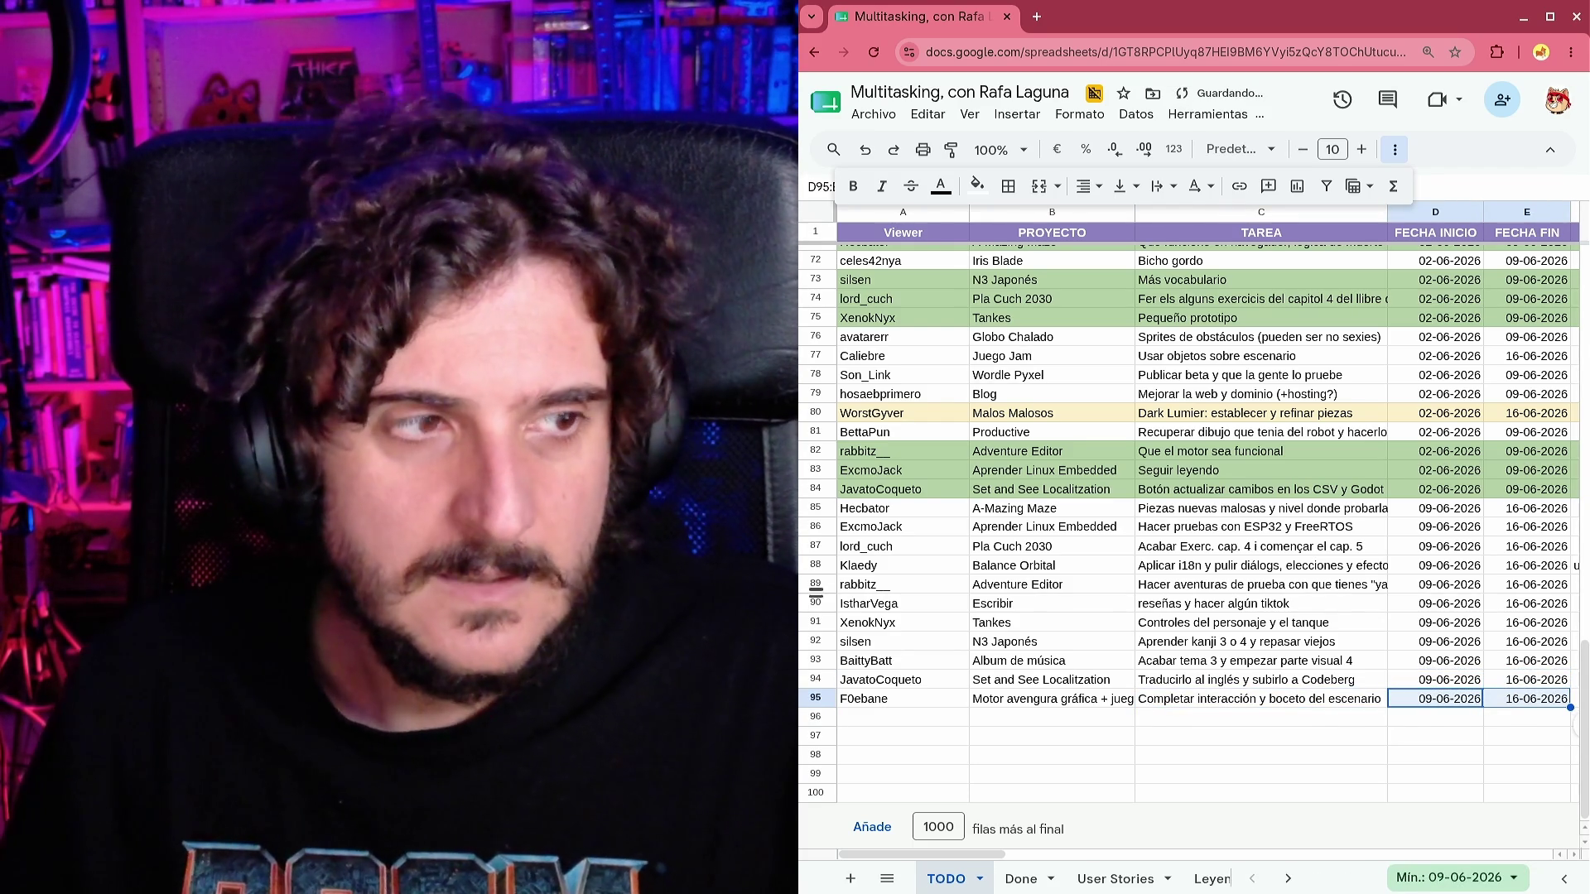